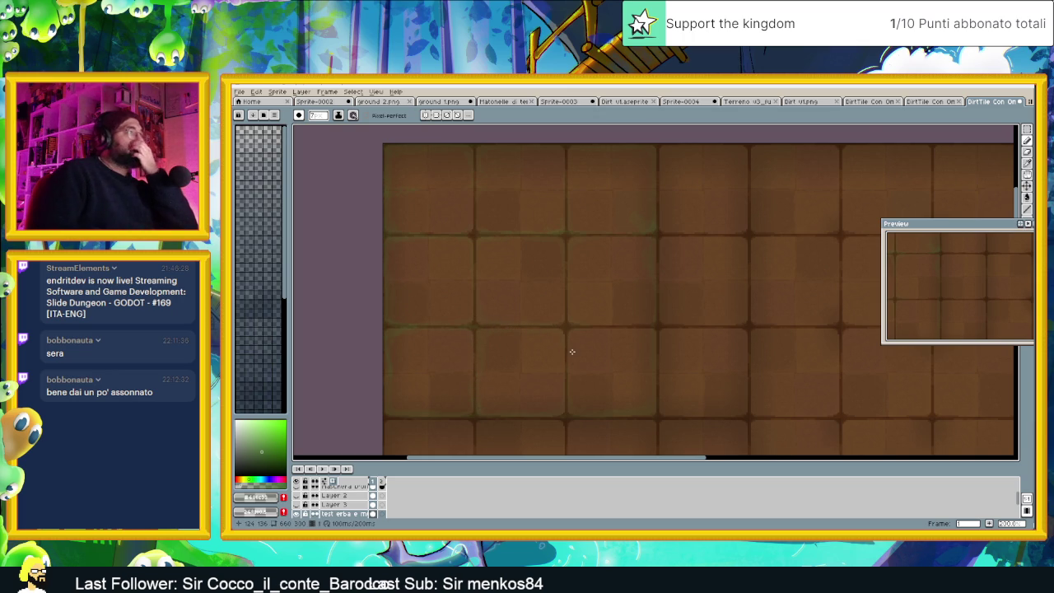
Zoom in and out over the dirt tile grid to inspect seam crossings, then bring up brush dynamics
{"action": "scroll", "coordinate": [572, 353], "scroll_direction": "down", "scroll_amount": 3}
{"action": "scroll", "coordinate": [582, 353], "scroll_direction": "up", "scroll_amount": 1}
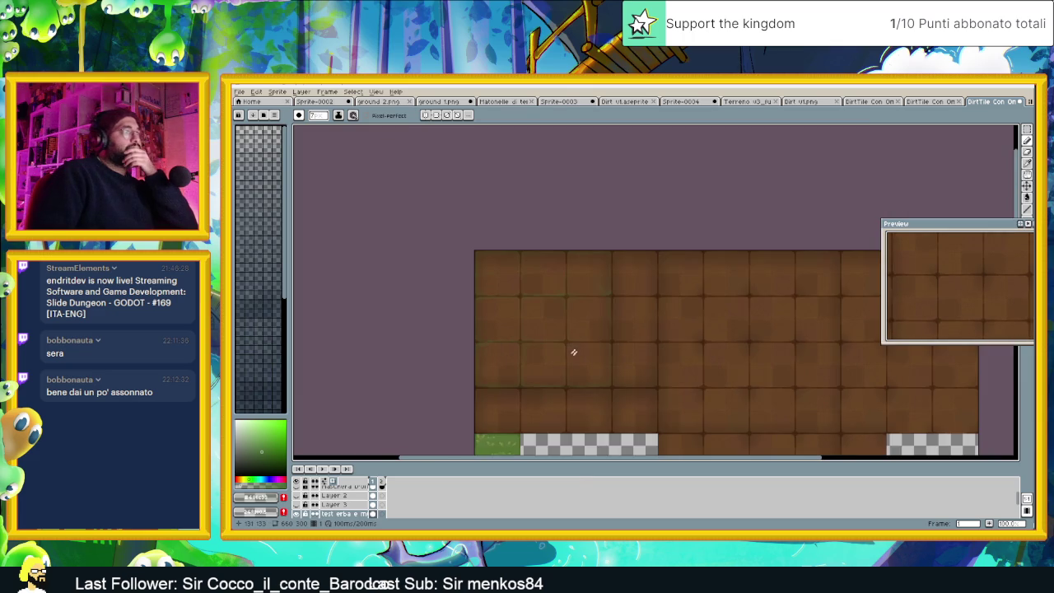
{"action": "scroll", "coordinate": [571, 354], "scroll_direction": "up", "scroll_amount": 1}
{"action": "scroll", "coordinate": [561, 364], "scroll_direction": "down", "scroll_amount": 1}
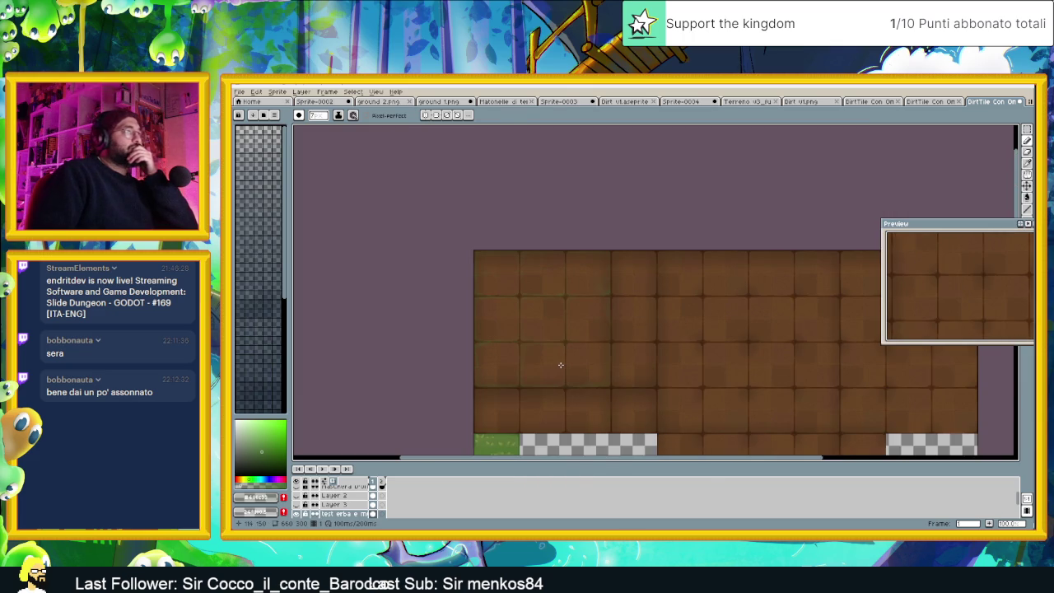
{"action": "scroll", "coordinate": [560, 365], "scroll_direction": "up", "scroll_amount": 1}
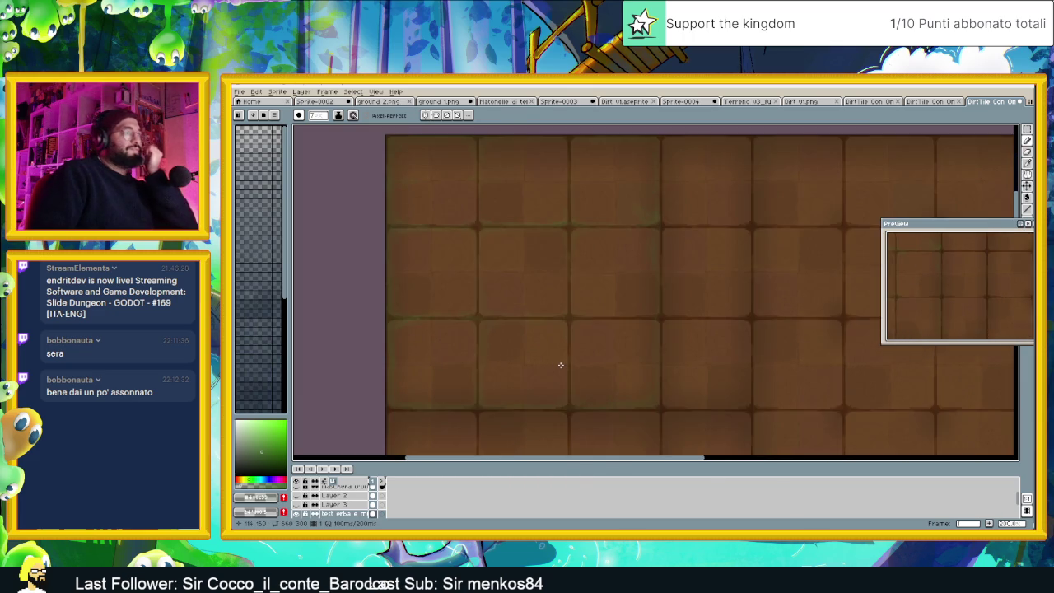
{"action": "scroll", "coordinate": [561, 365], "scroll_direction": "up", "scroll_amount": 1}
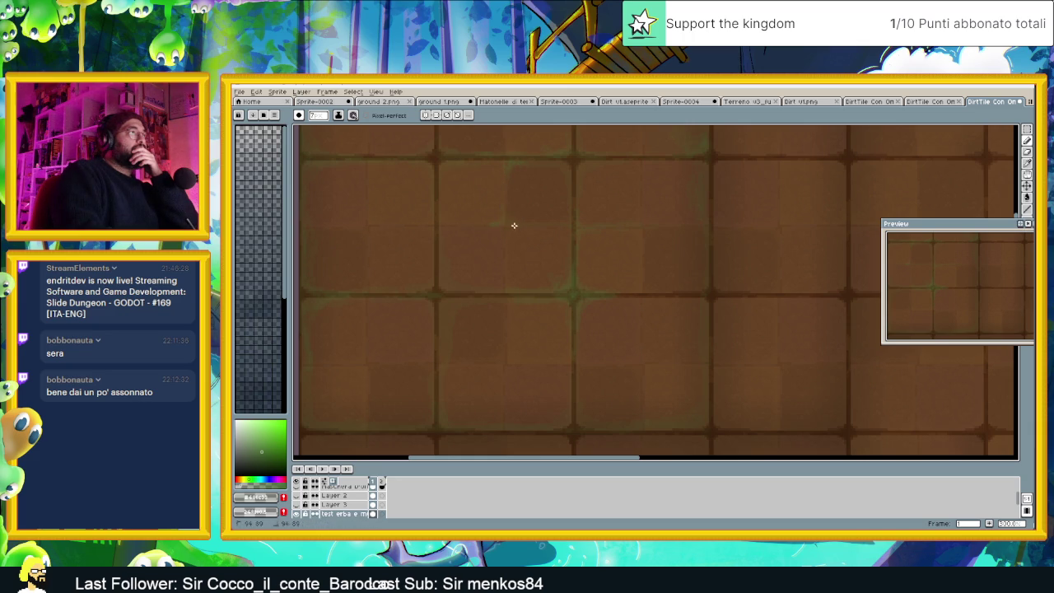
{"action": "scroll", "coordinate": [718, 238], "scroll_direction": "down", "scroll_amount": 2}
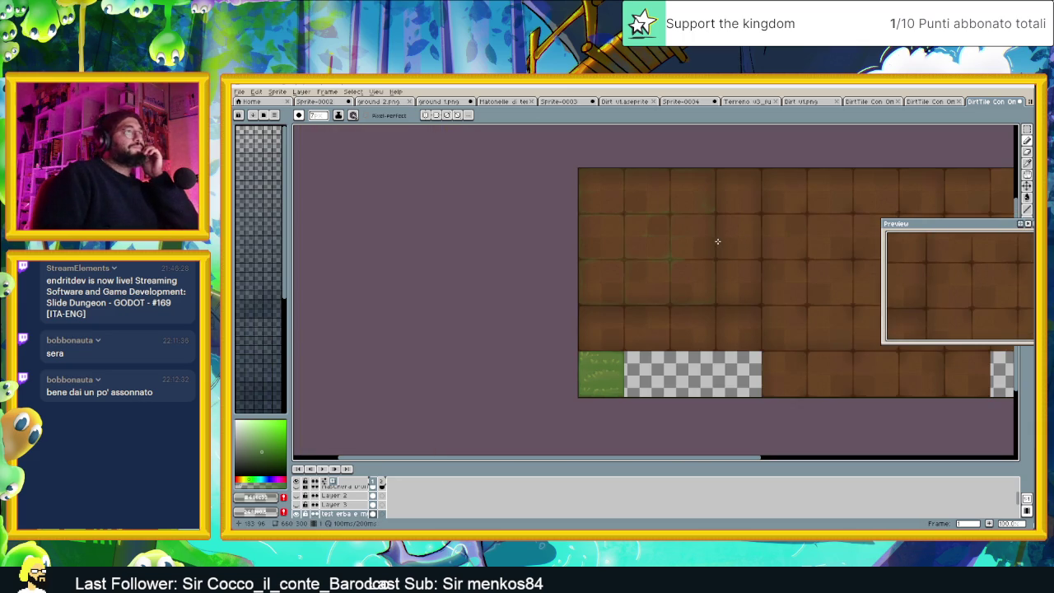
{"action": "scroll", "coordinate": [659, 229], "scroll_direction": "up", "scroll_amount": 2}
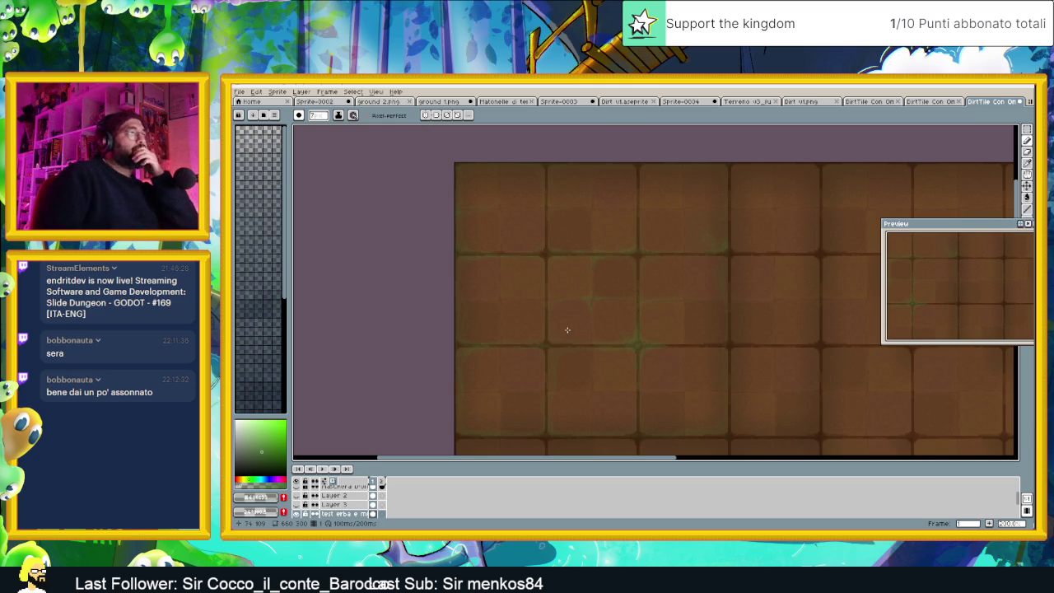
{"action": "left_click", "coordinate": [338, 115]}
Turn off pressure-controlled brush size in the brush Dynamics options
{"action": "left_click", "coordinate": [353, 116]}
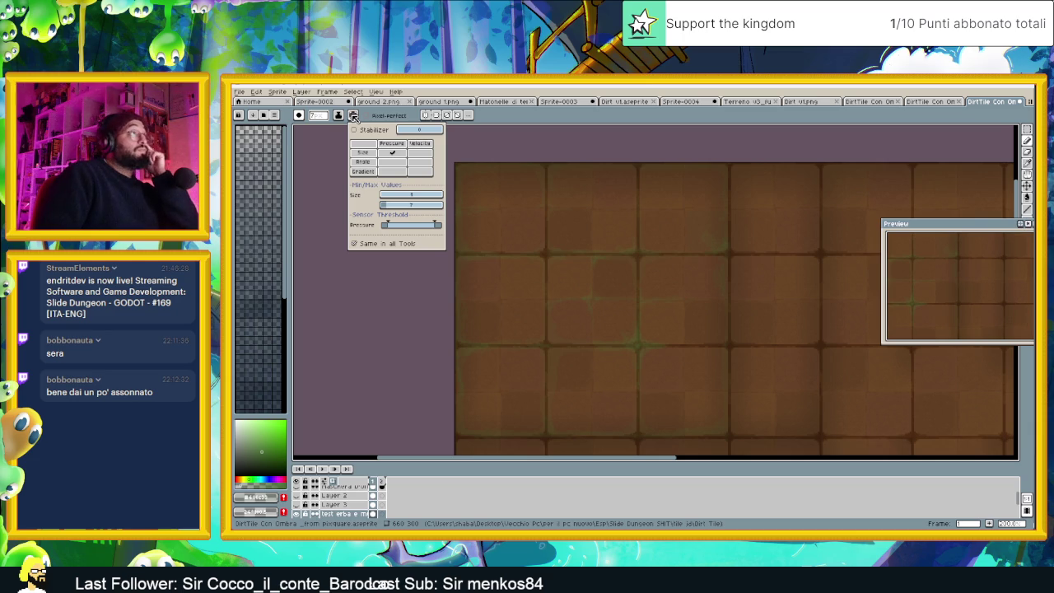
{"action": "left_click", "coordinate": [376, 145]}
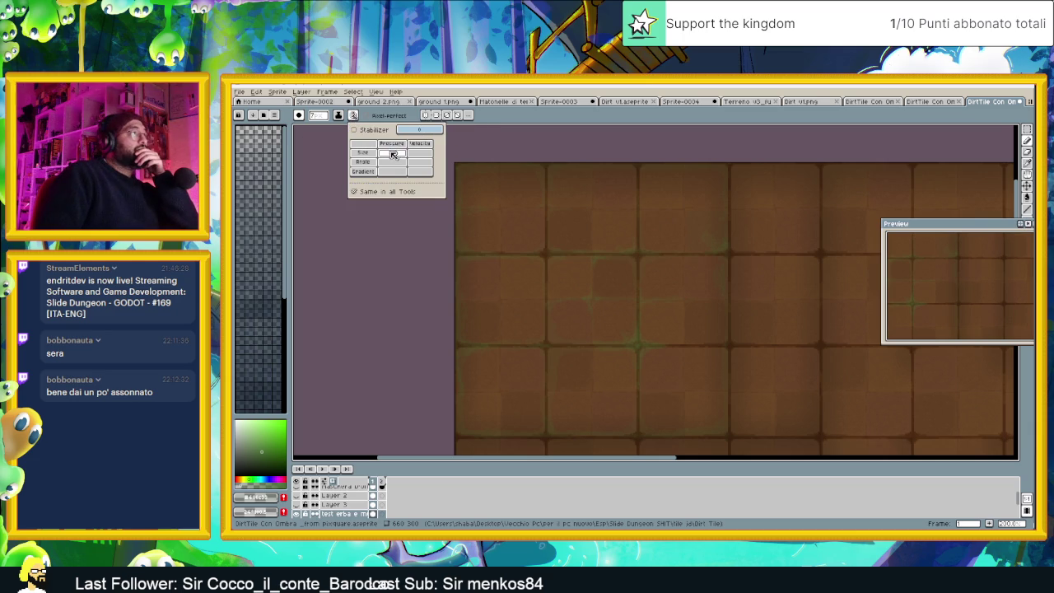
{"action": "left_click", "coordinate": [358, 285]}
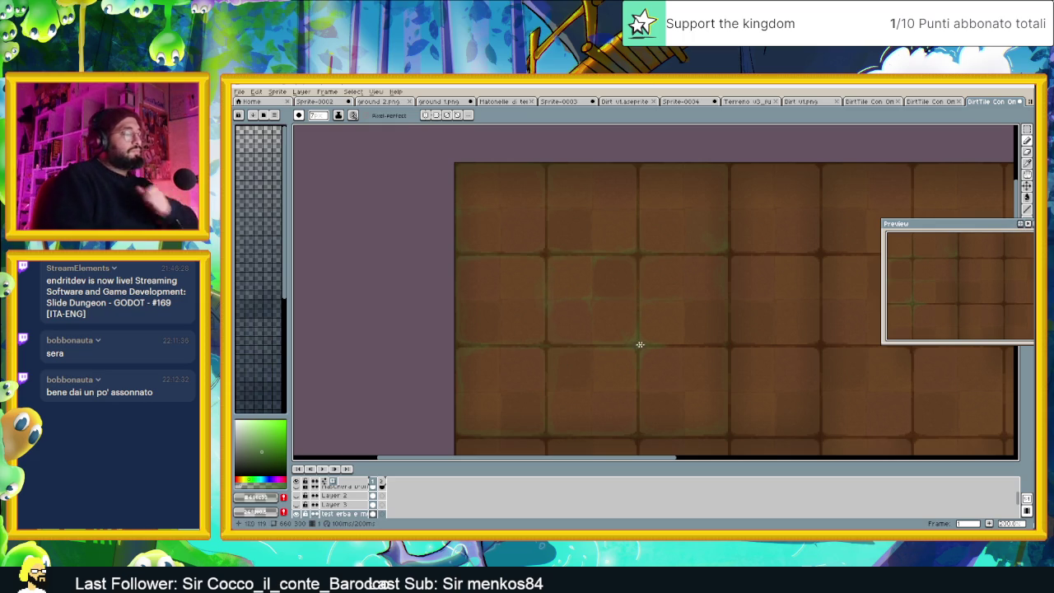
Undo the last moss stroke and return to the Pencil for more moss dabs
{"action": "key", "text": "v"}
{"action": "key", "text": "ctrl+z"}
{"action": "key", "text": "b"}
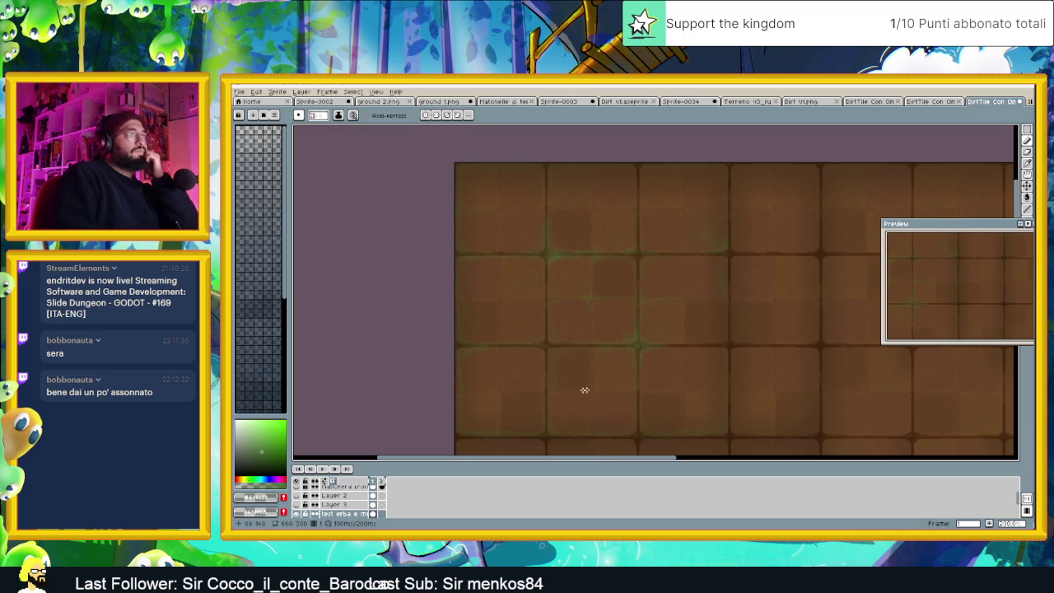
{"action": "scroll", "coordinate": [663, 313], "scroll_direction": "down", "scroll_amount": 1}
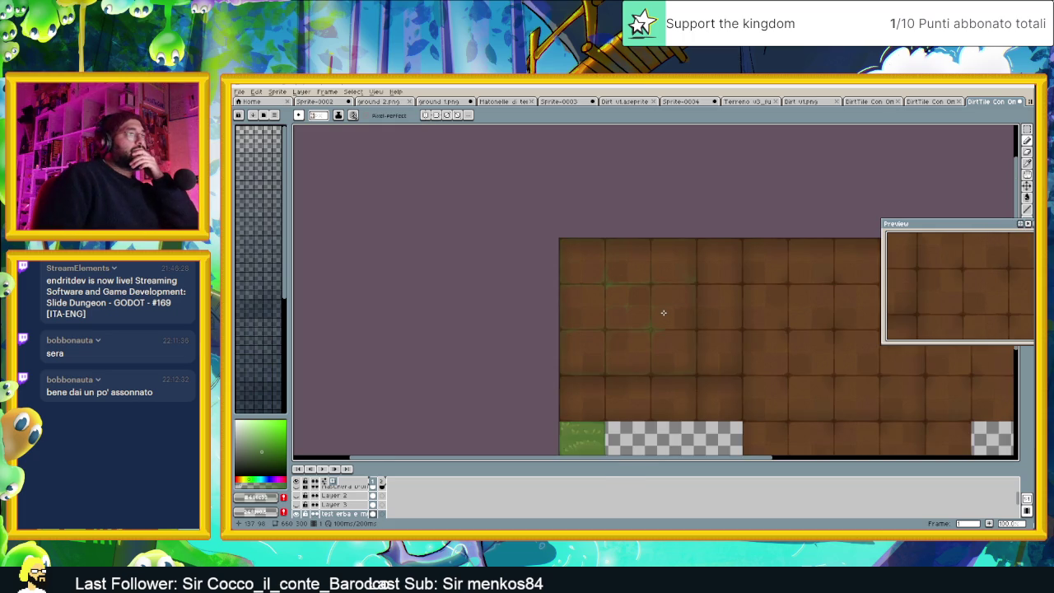
Re-enable pressure-controlled brush size in the Dynamics options
{"action": "scroll", "coordinate": [663, 312], "scroll_direction": "down", "scroll_amount": 1}
{"action": "scroll", "coordinate": [669, 315], "scroll_direction": "up", "scroll_amount": 1}
{"action": "scroll", "coordinate": [663, 317], "scroll_direction": "up", "scroll_amount": 1}
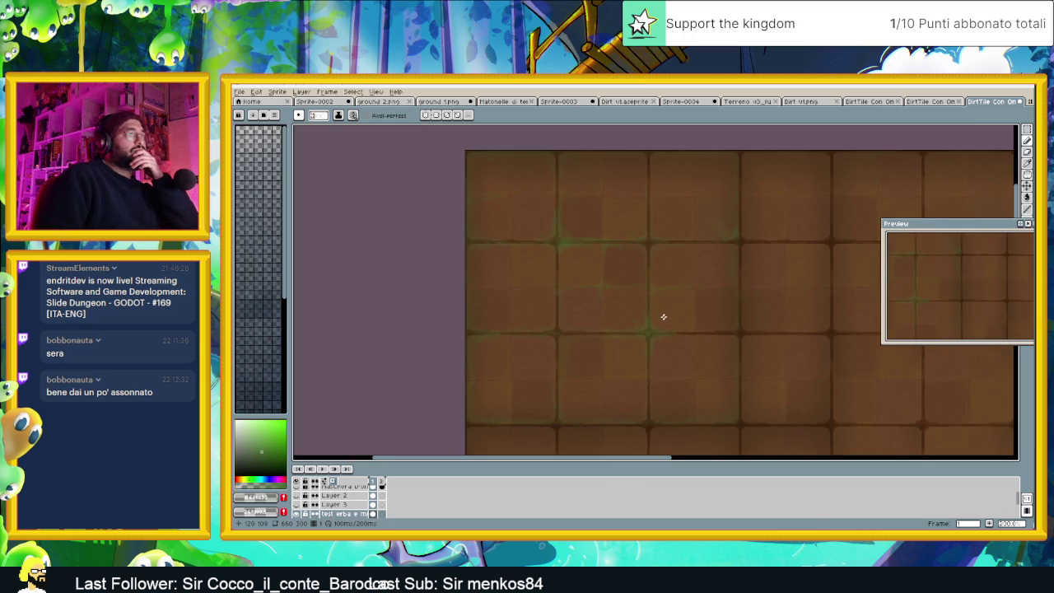
{"action": "left_click_drag", "start_coordinate": [651, 327], "coordinate": [624, 340]}
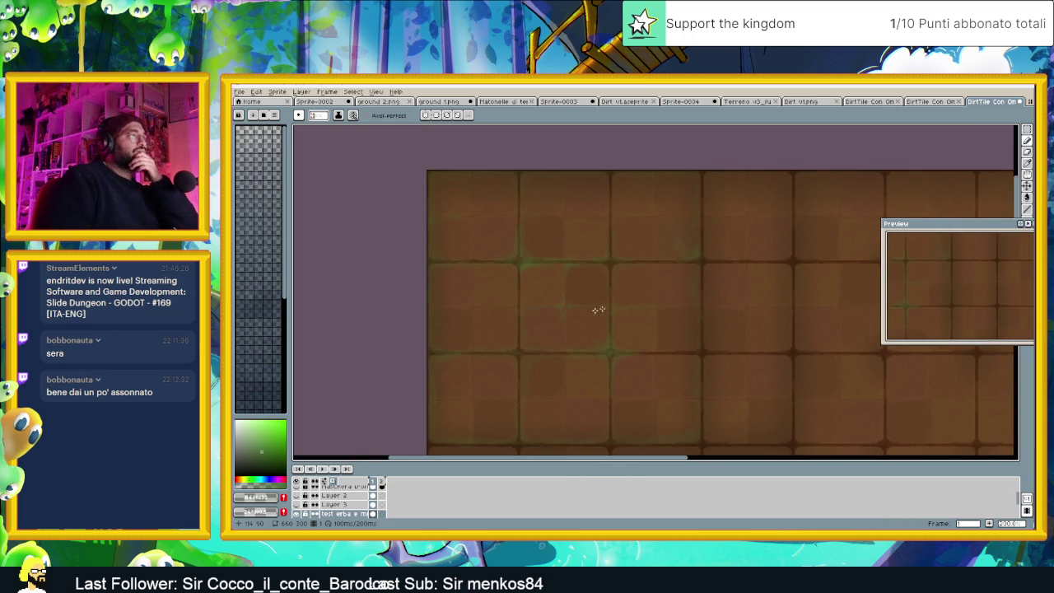
{"action": "left_click", "coordinate": [352, 115]}
{"action": "left_click", "coordinate": [396, 156]}
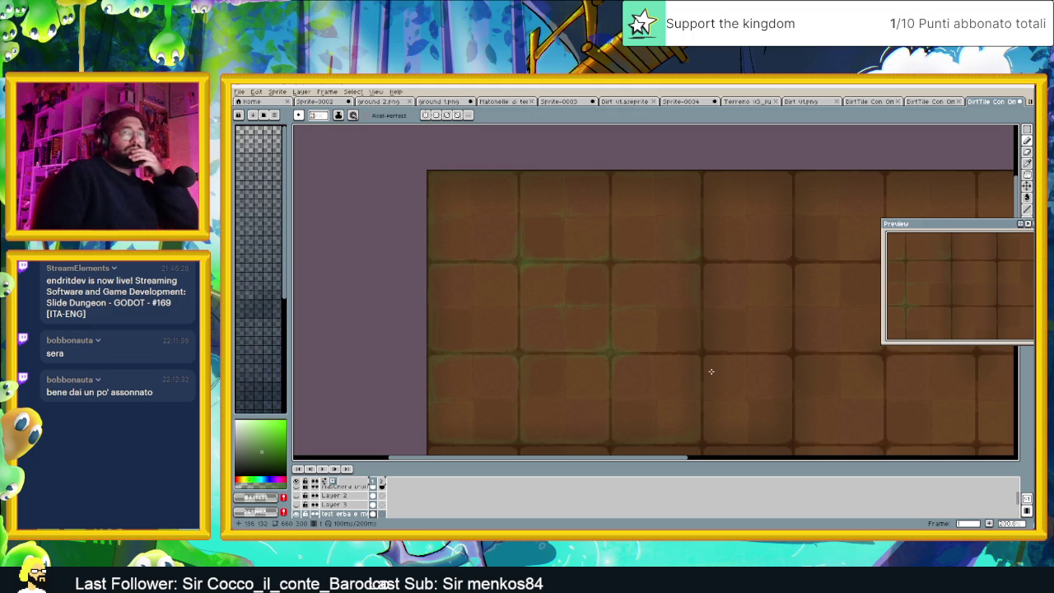
Pan the Preview to other tiles and make the Preview panel taller
{"action": "scroll", "coordinate": [709, 360], "scroll_direction": "down", "scroll_amount": 2}
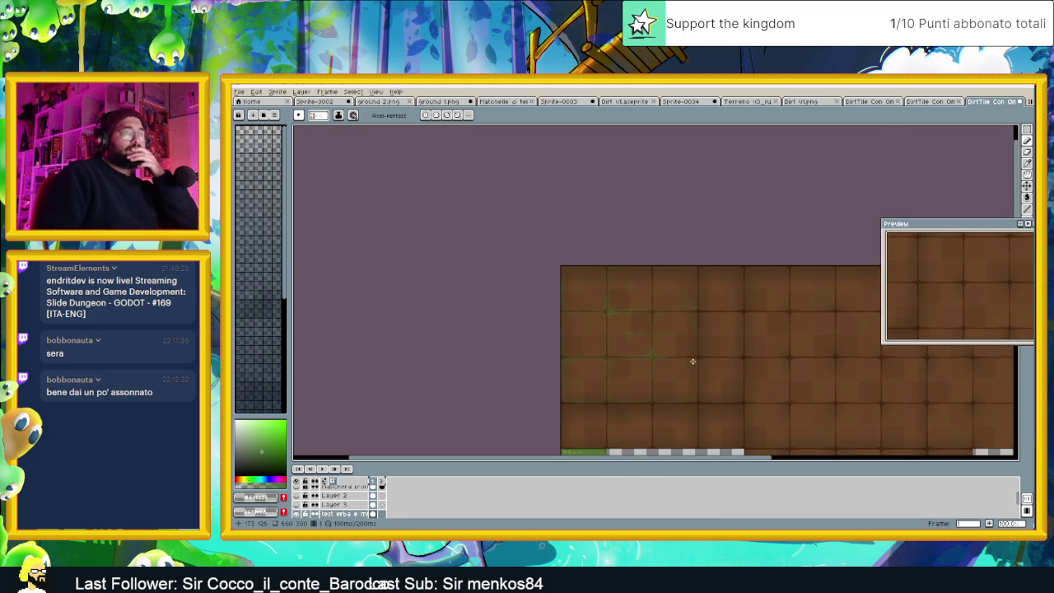
{"action": "scroll", "coordinate": [693, 363], "scroll_direction": "down", "scroll_amount": 1}
{"action": "scroll", "coordinate": [692, 364], "scroll_direction": "down", "scroll_amount": 1}
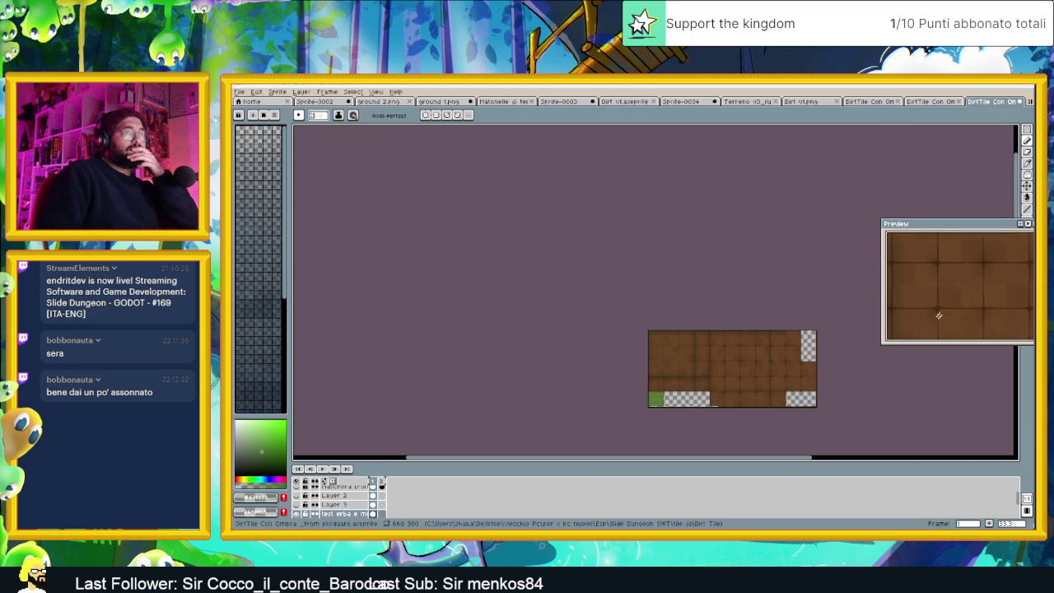
{"action": "scroll", "coordinate": [636, 334], "scroll_direction": "up", "scroll_amount": 1}
{"action": "scroll", "coordinate": [696, 341], "scroll_direction": "up", "scroll_amount": 1}
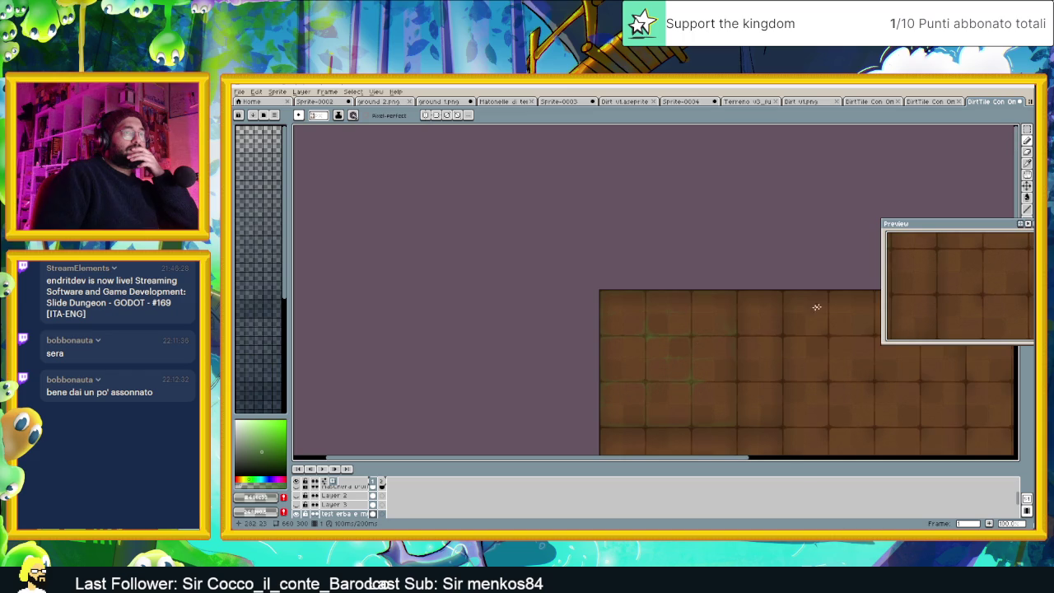
{"action": "mouse_move", "coordinate": [928, 292]}
{"action": "left_mouse_down"}
{"action": "mouse_move", "coordinate": [986, 336]}
{"action": "mouse_move", "coordinate": [981, 289]}
{"action": "mouse_move", "coordinate": [1000, 282]}
{"action": "left_mouse_up"}
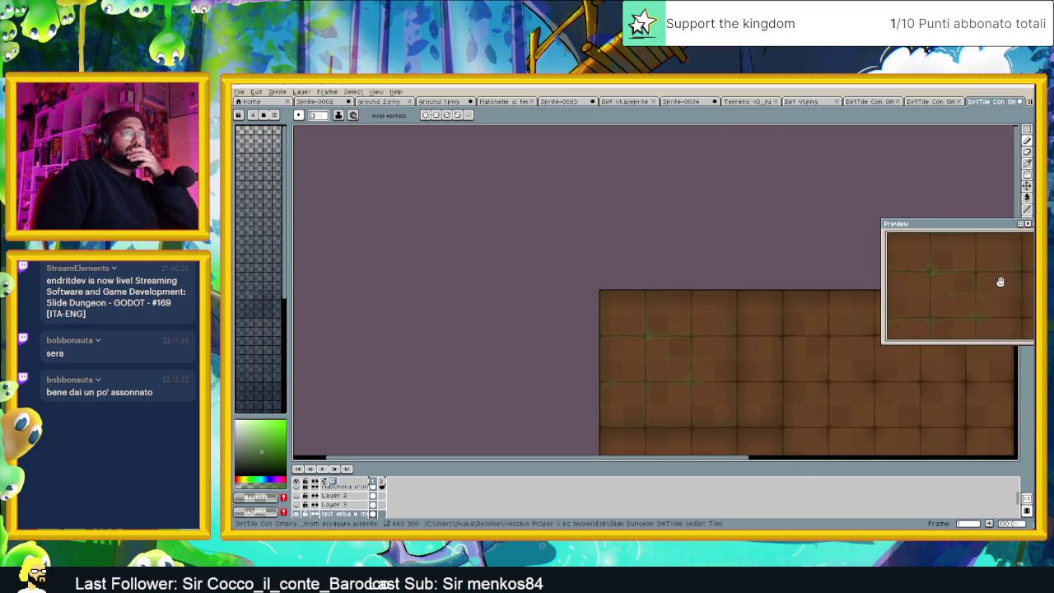
{"action": "left_click_drag", "start_coordinate": [982, 219], "coordinate": [988, 183]}
{"action": "mouse_move", "coordinate": [960, 236]}
{"action": "left_mouse_down"}
{"action": "mouse_move", "coordinate": [965, 261]}
{"action": "mouse_move", "coordinate": [956, 249]}
{"action": "left_mouse_up"}
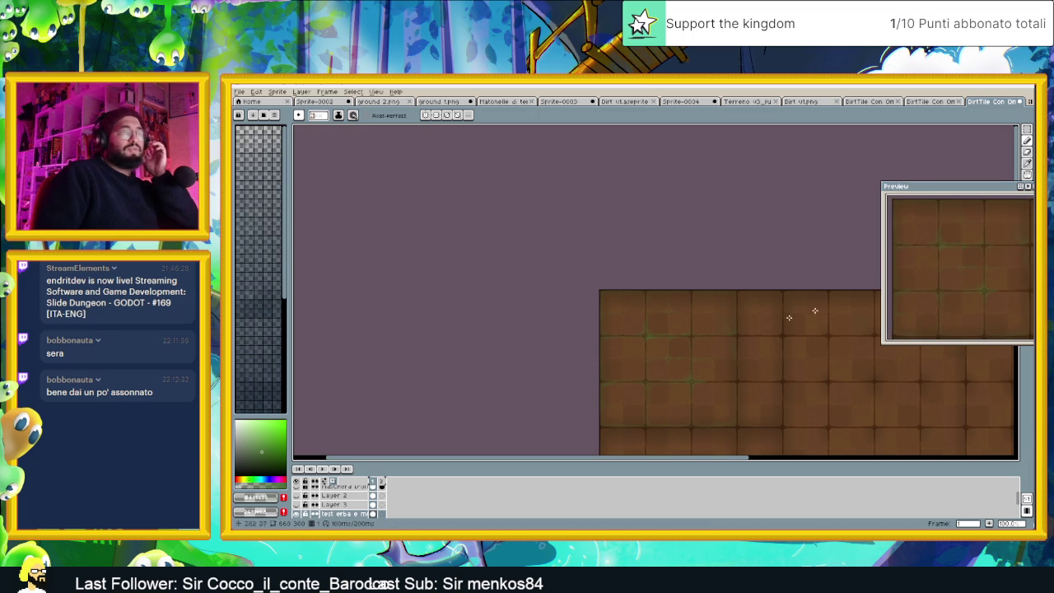
{"action": "scroll", "coordinate": [685, 347], "scroll_direction": "up", "scroll_amount": 1}
{"action": "left_click_drag", "start_coordinate": [701, 358], "coordinate": [672, 302]}
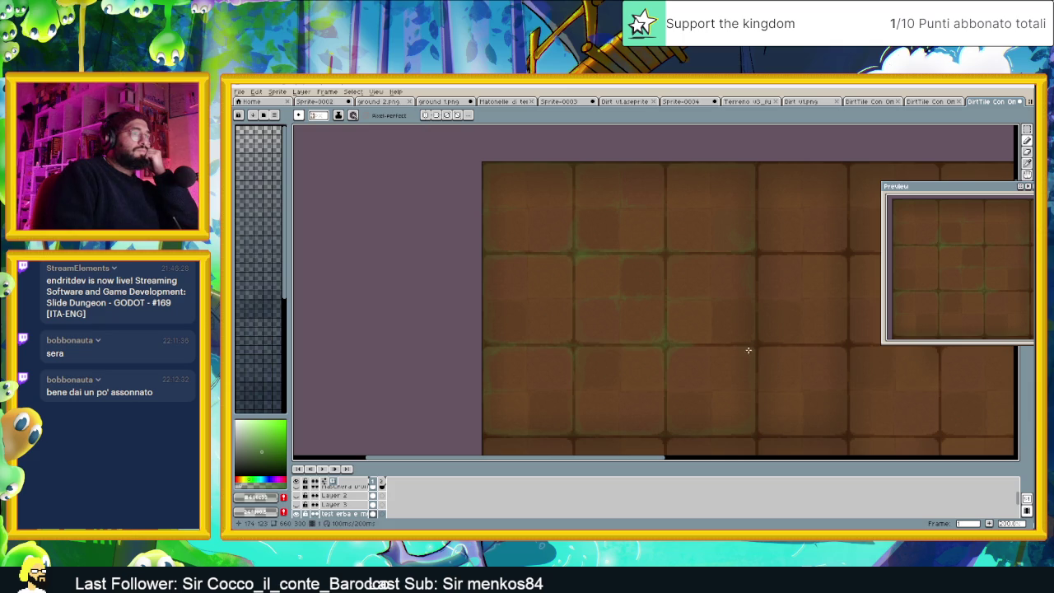
{"action": "left_click", "coordinate": [318, 115]}
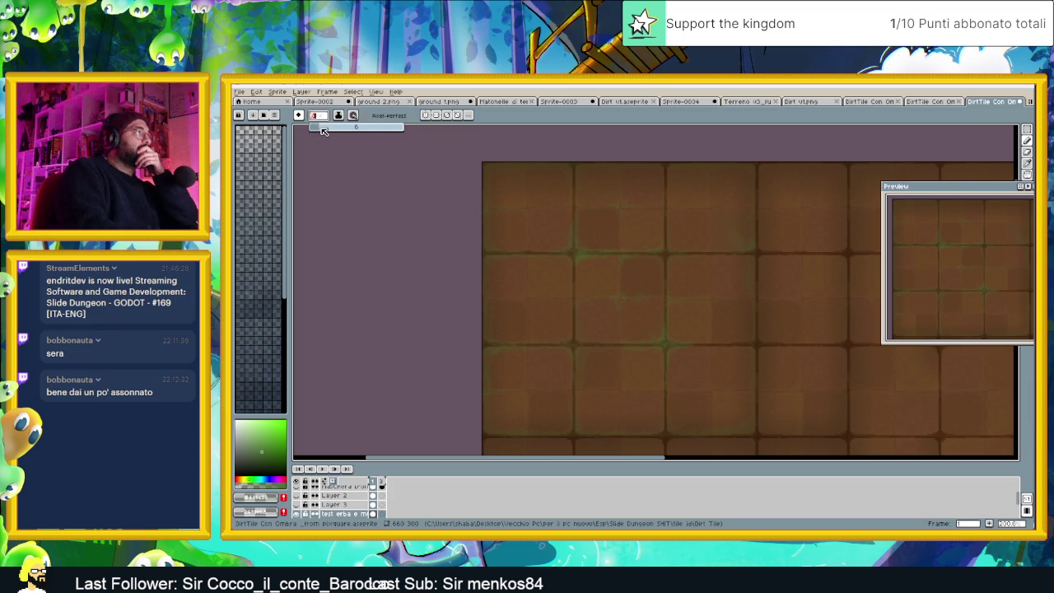
Set the new brush size and spread more green moss along the tile seams
{"action": "left_click", "coordinate": [754, 353]}
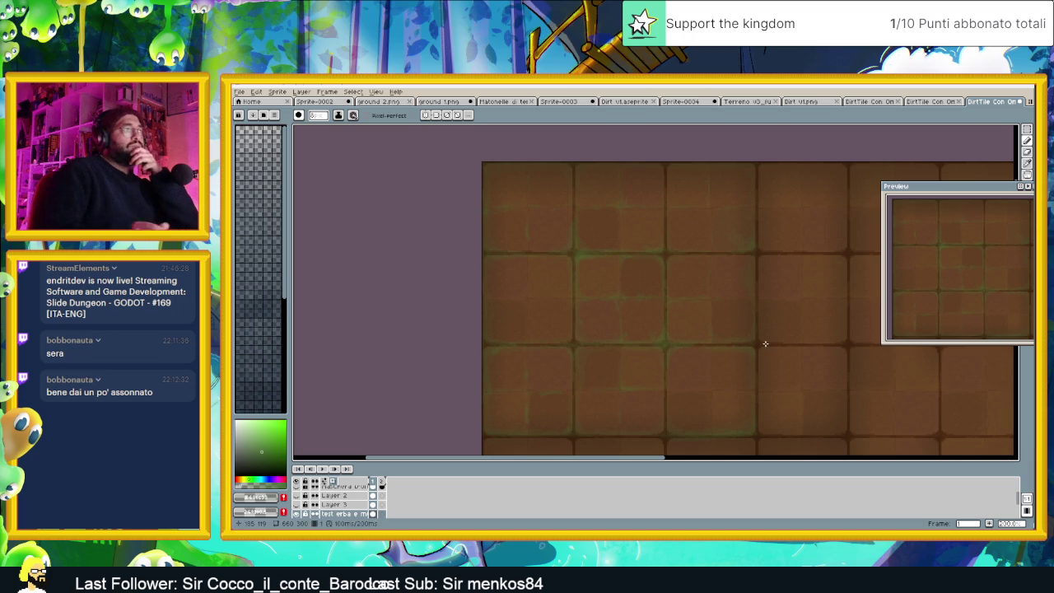
{"action": "scroll", "coordinate": [709, 345], "scroll_direction": "down", "scroll_amount": 6}
{"action": "scroll", "coordinate": [709, 356], "scroll_direction": "up", "scroll_amount": 1}
{"action": "scroll", "coordinate": [709, 356], "scroll_direction": "up", "scroll_amount": 2}
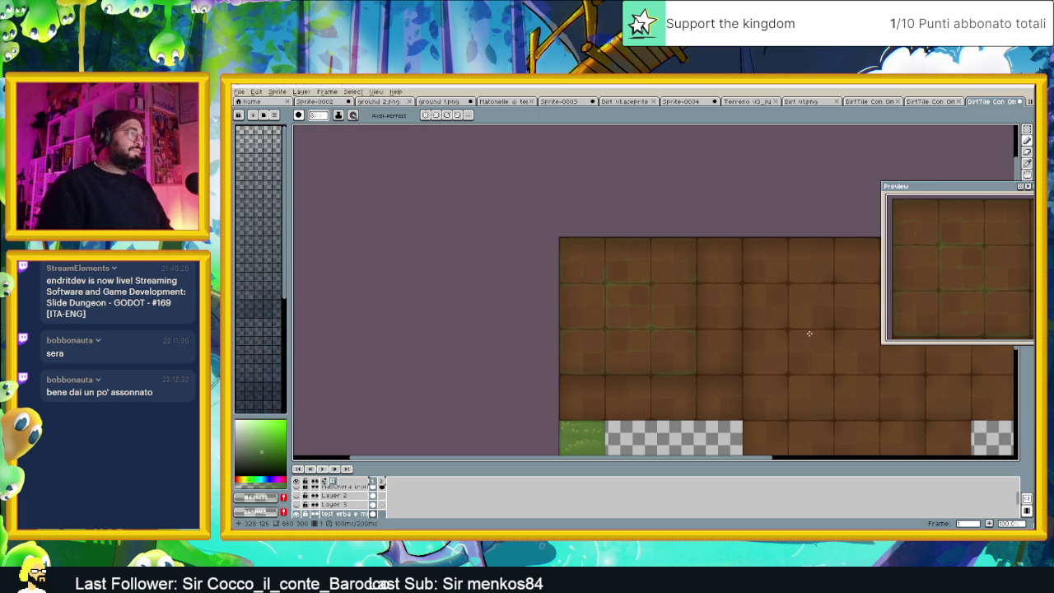
{"action": "scroll", "coordinate": [720, 360], "scroll_direction": "up", "scroll_amount": 1}
{"action": "mouse_move", "coordinate": [658, 365]}
{"action": "left_mouse_down"}
{"action": "mouse_move", "coordinate": [699, 346]}
{"action": "mouse_move", "coordinate": [766, 392]}
{"action": "left_mouse_up"}
{"action": "scroll", "coordinate": [734, 371], "scroll_direction": "up", "scroll_amount": 1}
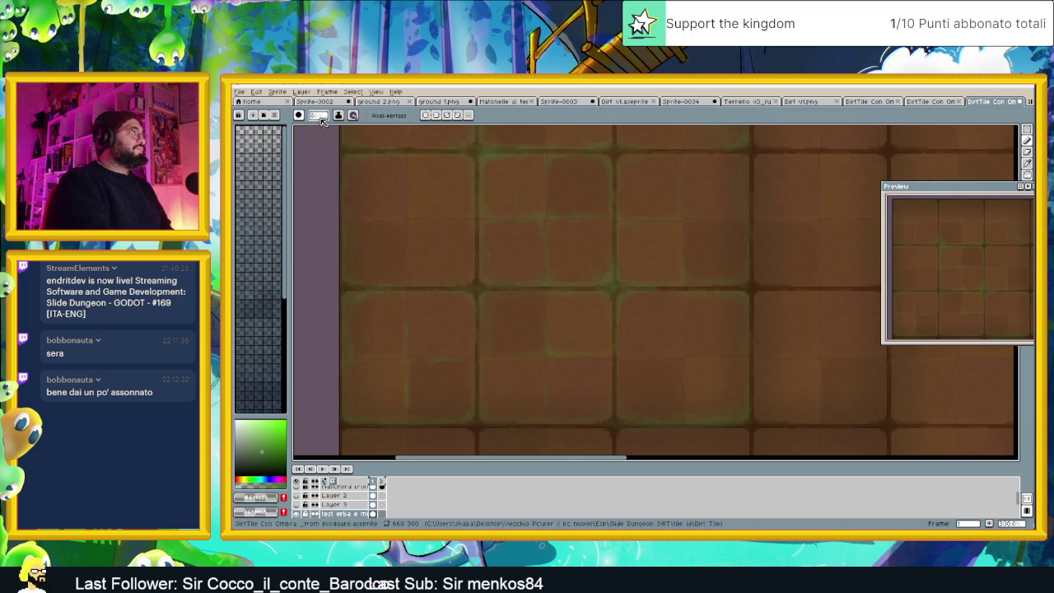
{"action": "left_click", "coordinate": [353, 116]}
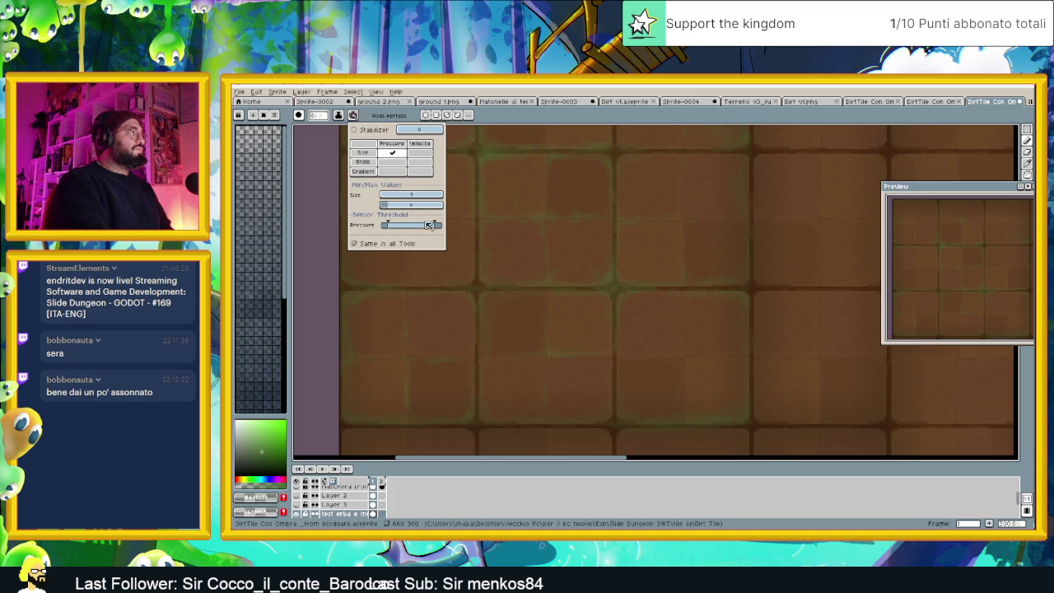
Set the pressure brush size maximum to 16, adjust the minimum, and undo the last stroke
{"action": "left_click", "coordinate": [396, 196]}
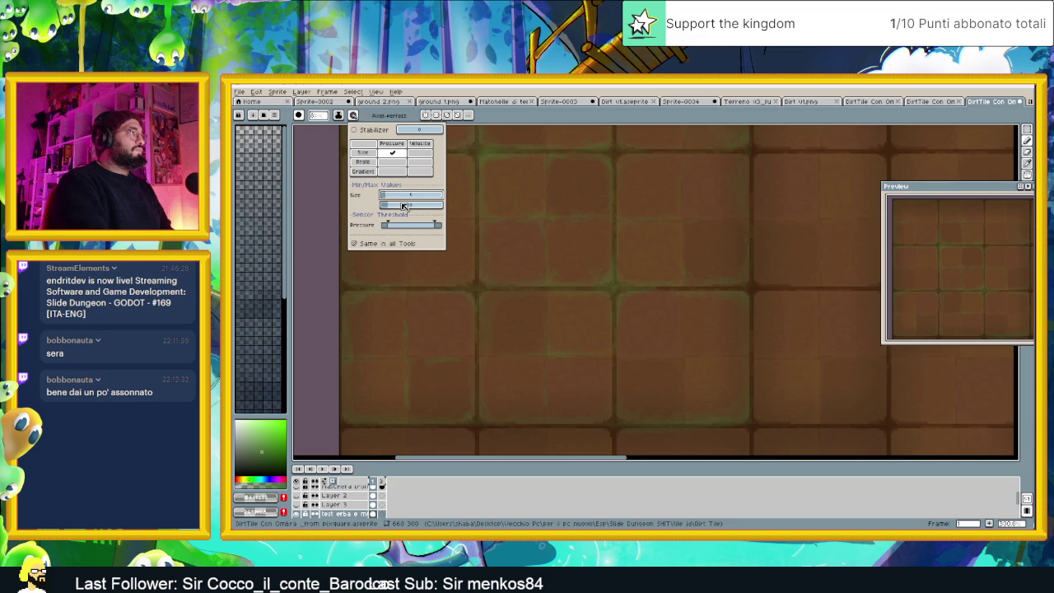
{"action": "left_click", "coordinate": [387, 197]}
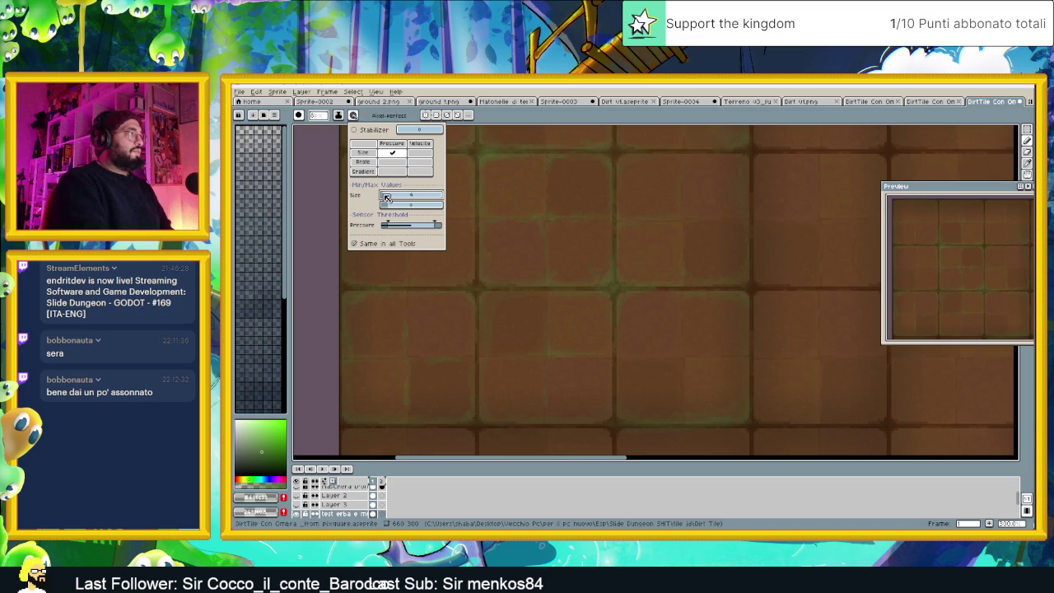
{"action": "left_click", "coordinate": [742, 309]}
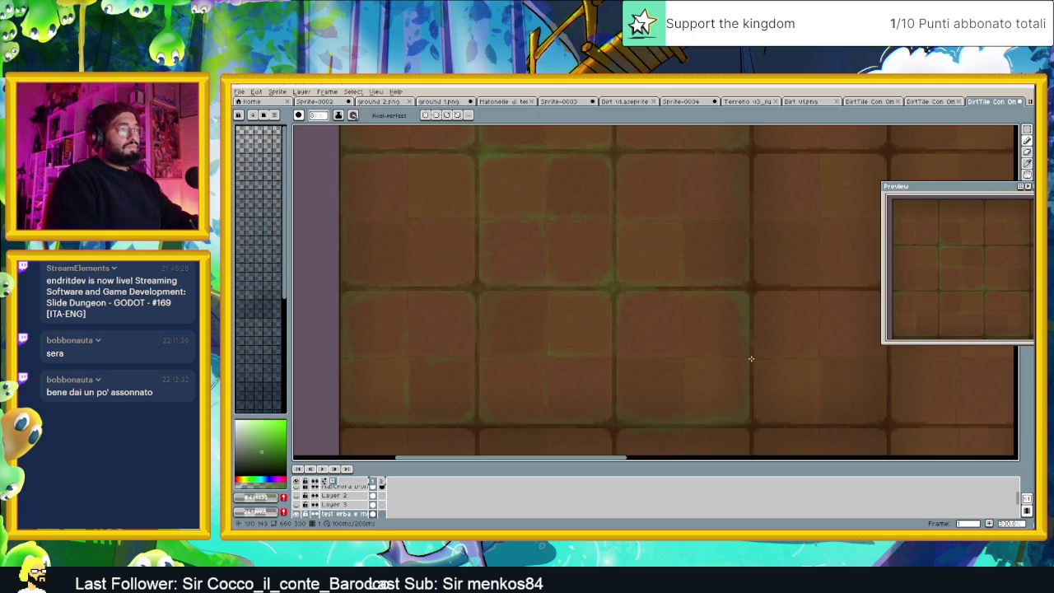
{"action": "key", "text": "ctrl+z"}
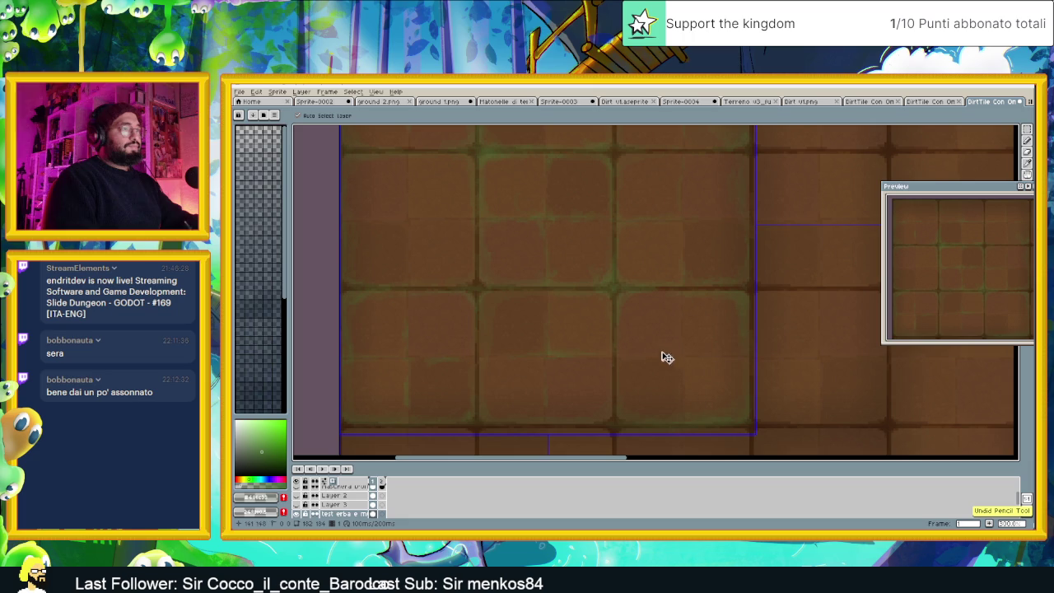
Return to the Pencil and undo the recent moss strokes three times
{"action": "key", "text": "b"}
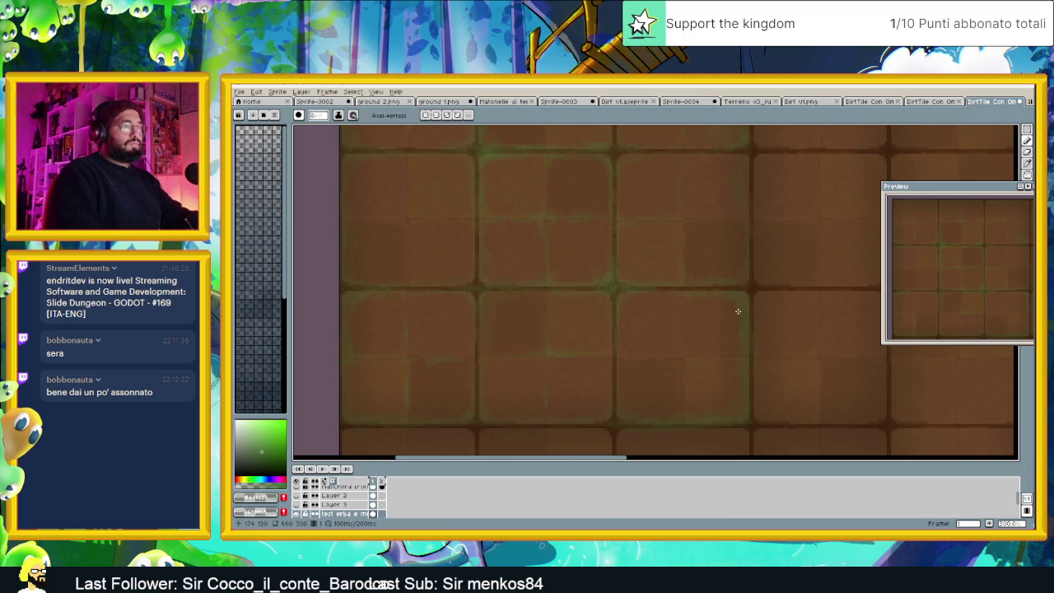
{"action": "key", "text": "ctrl+z"}
{"action": "key", "text": "ctrl+z"}
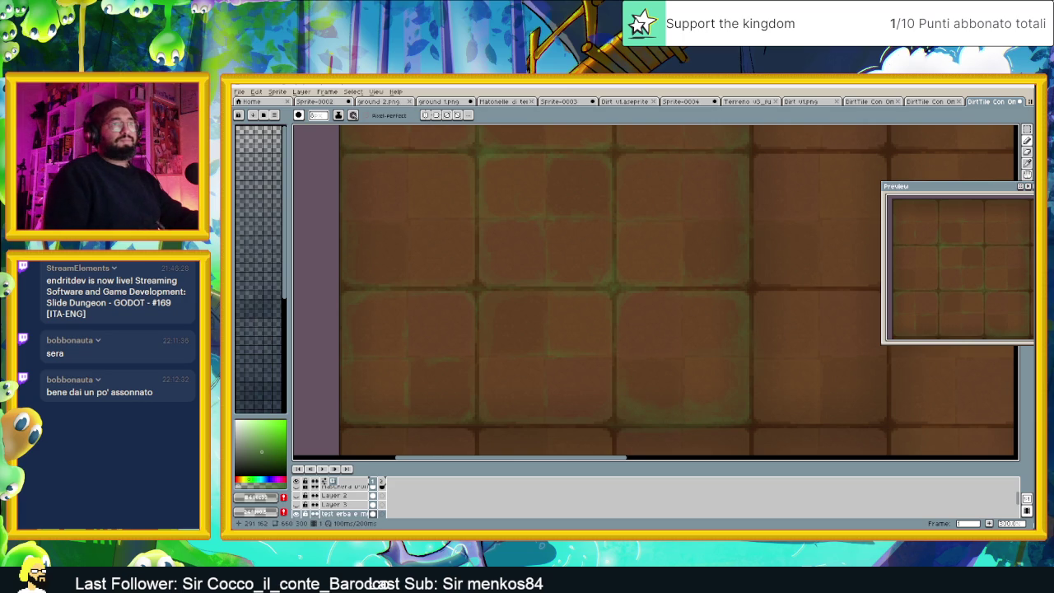
{"action": "key", "text": "ctrl+z"}
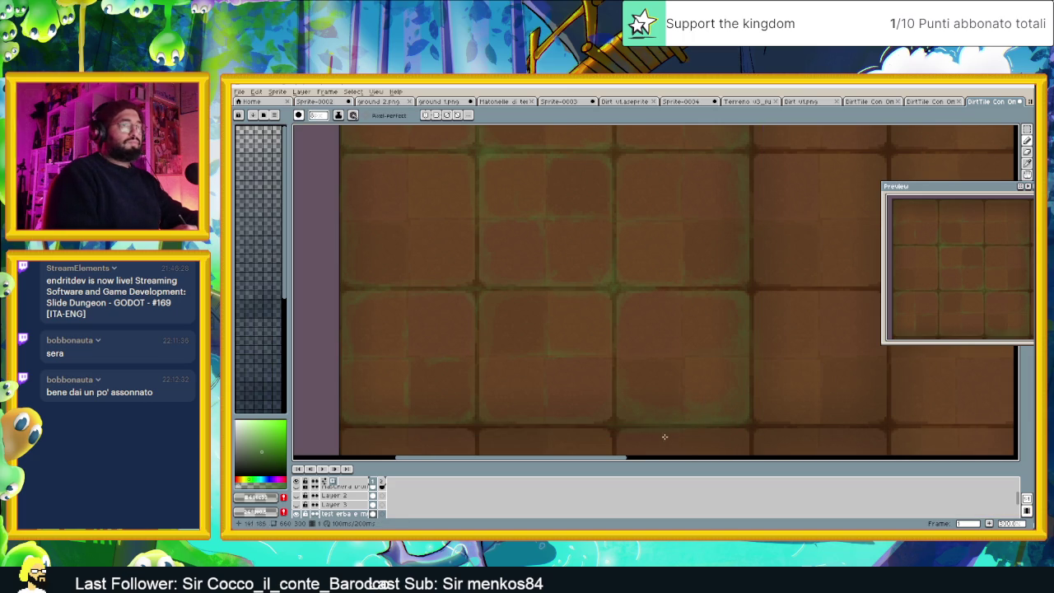
{"action": "key", "text": "ctrl+z"}
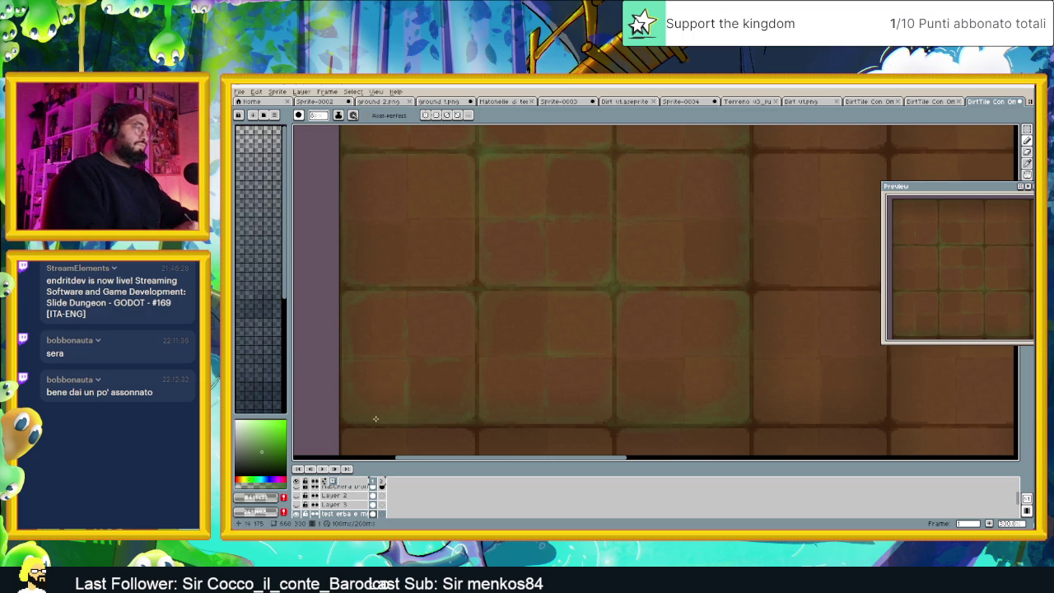
{"action": "scroll", "coordinate": [442, 379], "scroll_direction": "down", "scroll_amount": 1}
{"action": "scroll", "coordinate": [442, 380], "scroll_direction": "down", "scroll_amount": 1}
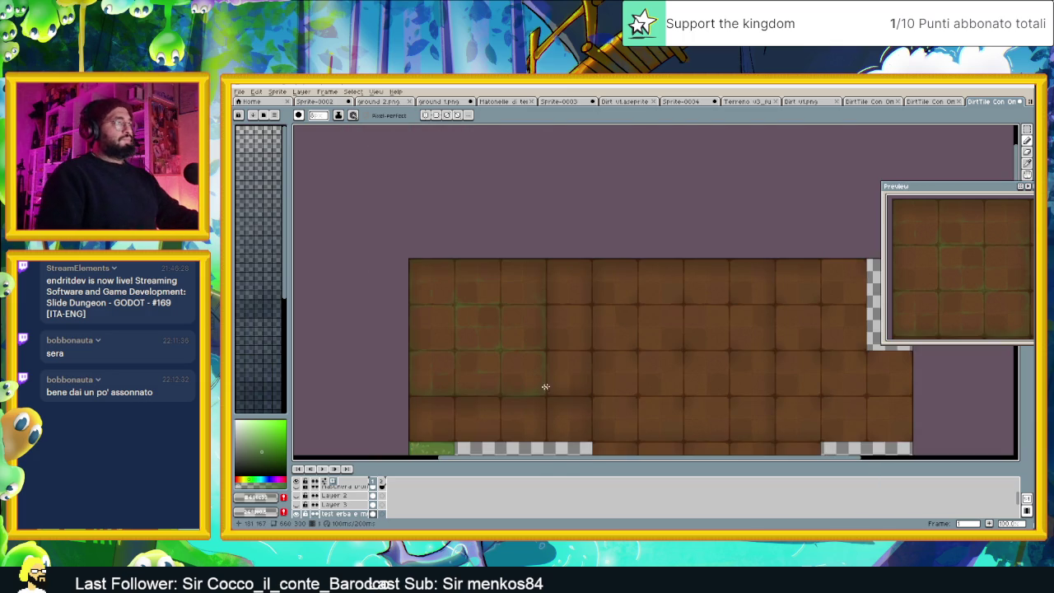
{"action": "scroll", "coordinate": [437, 381], "scroll_direction": "up", "scroll_amount": 1}
{"action": "scroll", "coordinate": [453, 390], "scroll_direction": "down", "scroll_amount": 1}
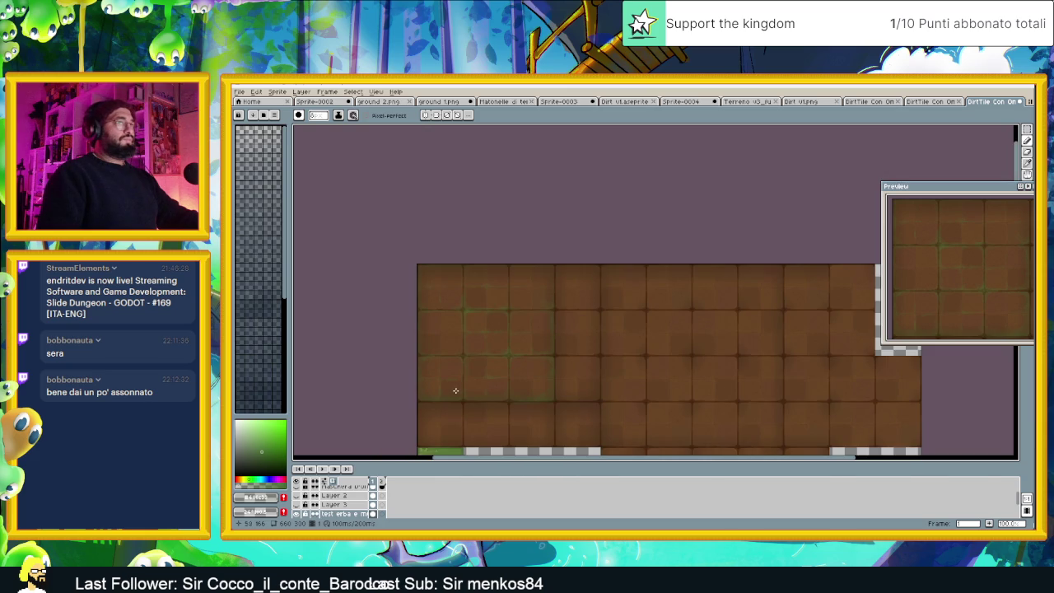
{"action": "scroll", "coordinate": [457, 391], "scroll_direction": "up", "scroll_amount": 1}
{"action": "scroll", "coordinate": [465, 391], "scroll_direction": "up", "scroll_amount": 1}
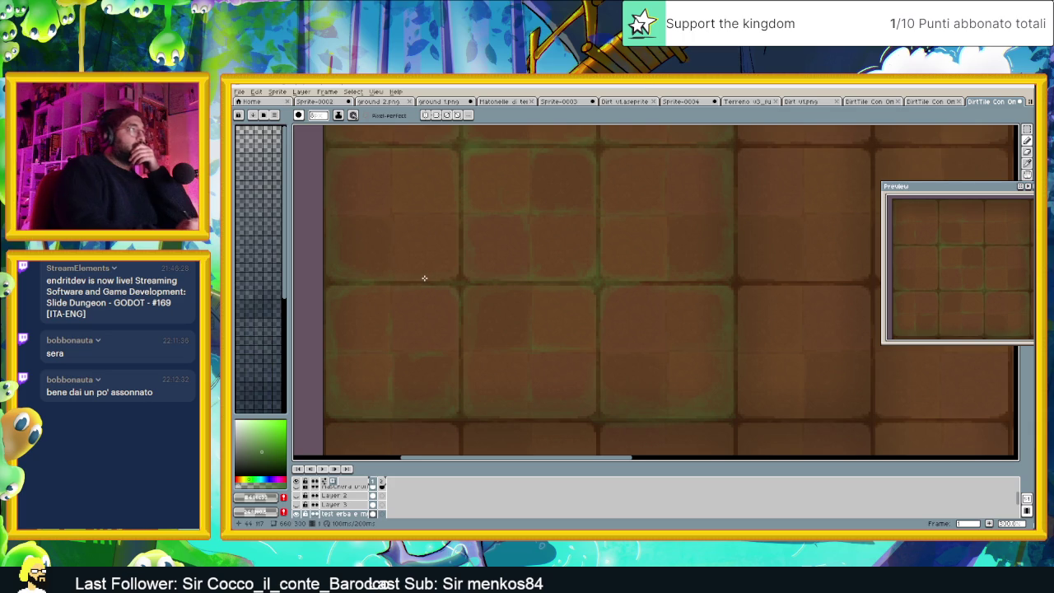
{"action": "scroll", "coordinate": [436, 277], "scroll_direction": "down", "scroll_amount": 1}
{"action": "left_click_drag", "start_coordinate": [444, 234], "coordinate": [448, 329]}
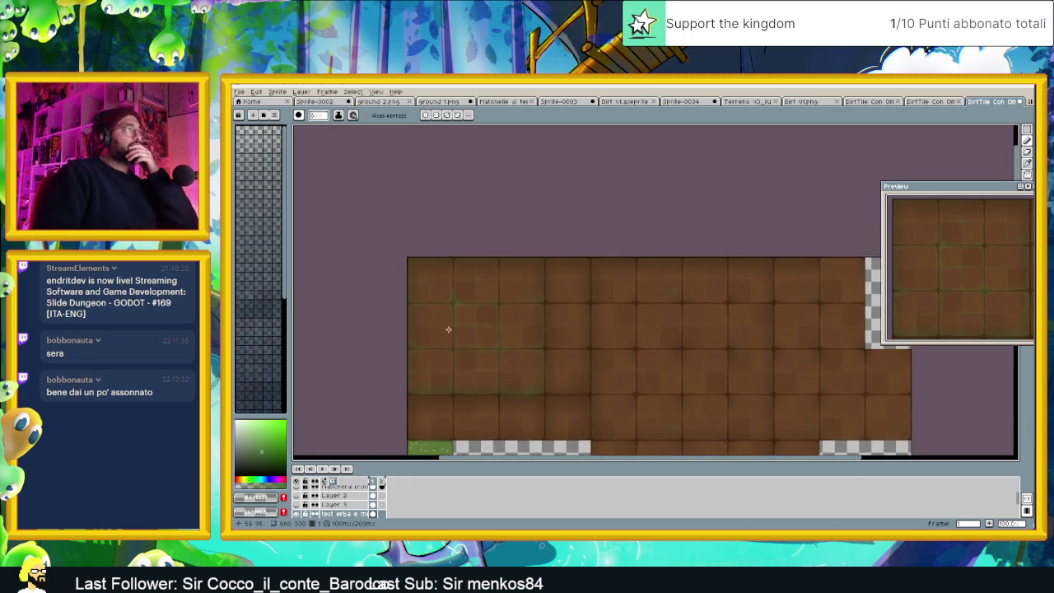
{"action": "scroll", "coordinate": [448, 330], "scroll_direction": "up", "scroll_amount": 1}
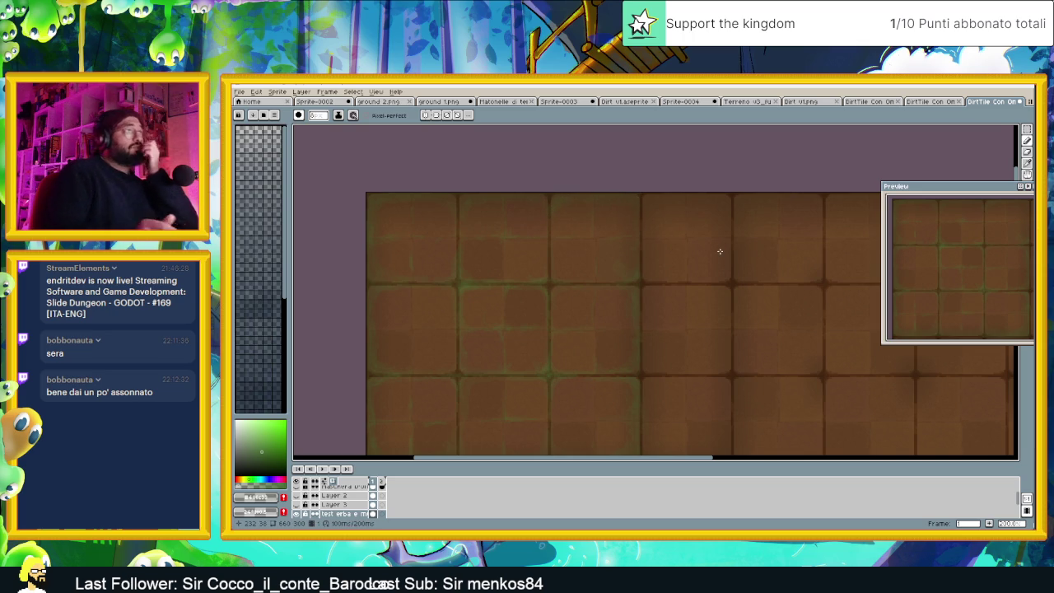
{"action": "scroll", "coordinate": [637, 262], "scroll_direction": "down", "scroll_amount": 1}
{"action": "scroll", "coordinate": [637, 262], "scroll_direction": "down", "scroll_amount": 1}
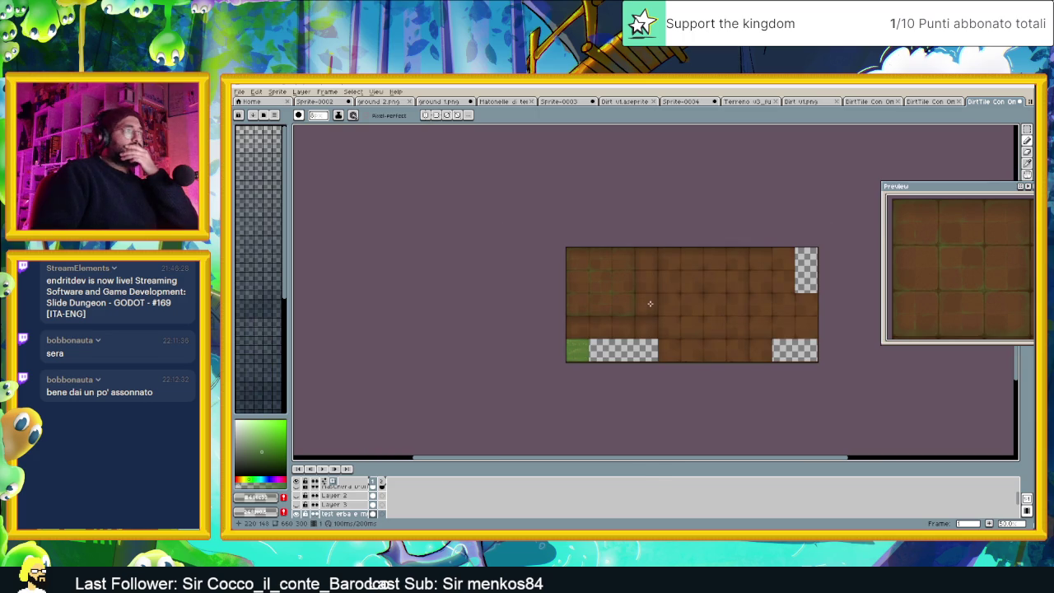
{"action": "scroll", "coordinate": [640, 249], "scroll_direction": "up", "scroll_amount": 1}
{"action": "scroll", "coordinate": [640, 249], "scroll_direction": "up", "scroll_amount": 1}
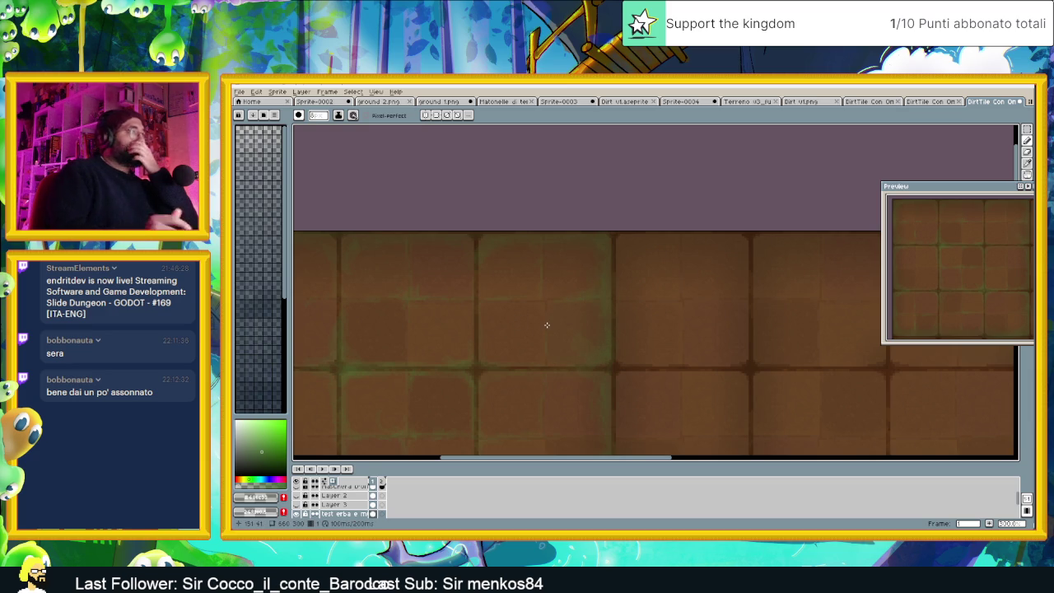
{"action": "scroll", "coordinate": [546, 325], "scroll_direction": "down", "scroll_amount": 2}
{"action": "scroll", "coordinate": [593, 288], "scroll_direction": "up", "scroll_amount": 1}
{"action": "scroll", "coordinate": [690, 243], "scroll_direction": "up", "scroll_amount": 1}
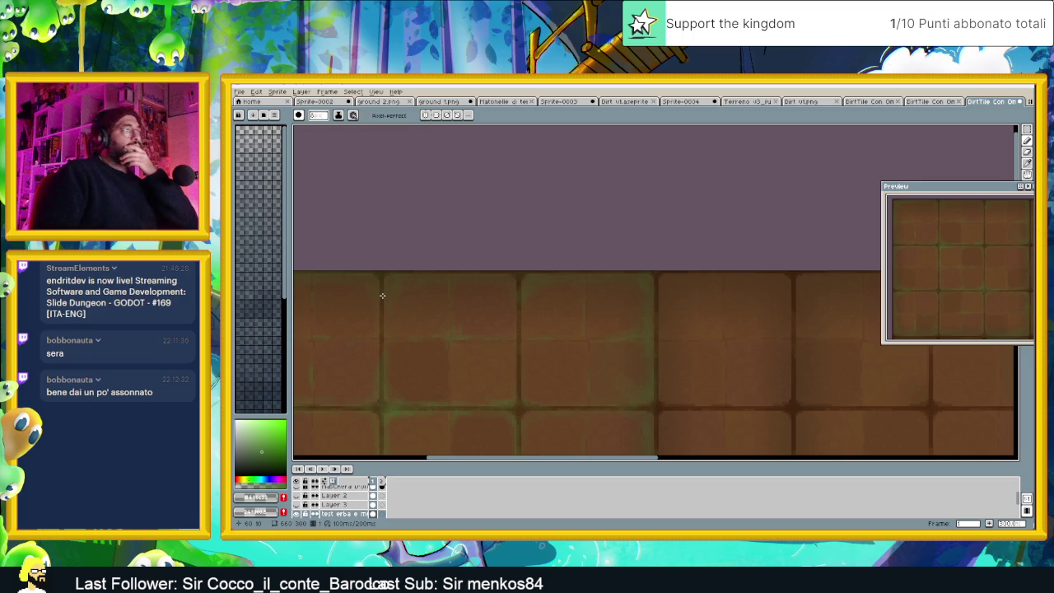
{"action": "scroll", "coordinate": [412, 309], "scroll_direction": "down", "scroll_amount": 2}
{"action": "scroll", "coordinate": [445, 334], "scroll_direction": "down", "scroll_amount": 1}
{"action": "scroll", "coordinate": [470, 346], "scroll_direction": "up", "scroll_amount": 1}
{"action": "scroll", "coordinate": [482, 354], "scroll_direction": "up", "scroll_amount": 1}
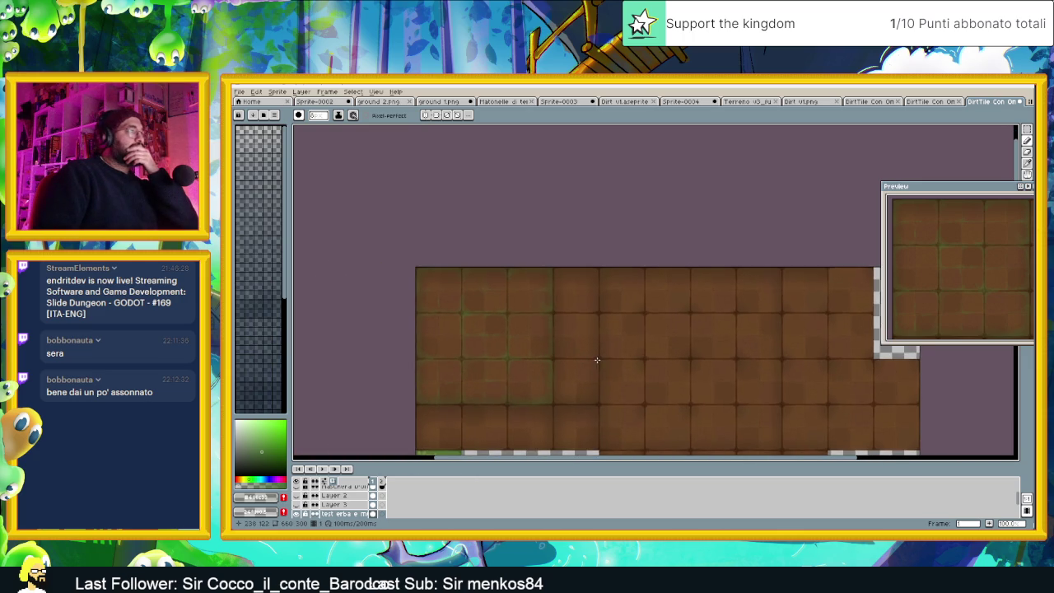
{"action": "scroll", "coordinate": [484, 352], "scroll_direction": "up", "scroll_amount": 1}
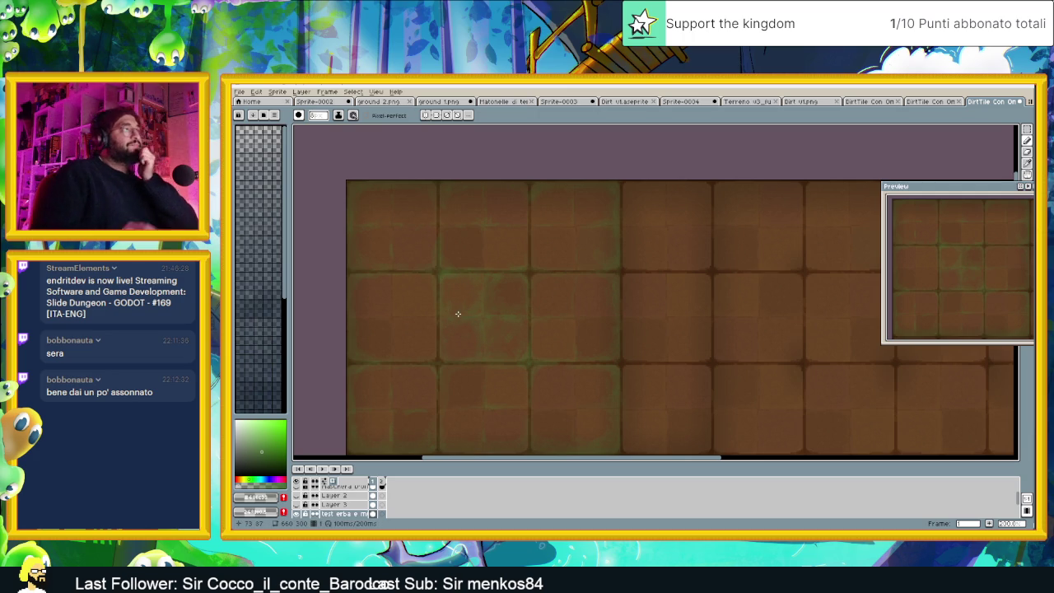
{"action": "scroll", "coordinate": [493, 316], "scroll_direction": "down", "scroll_amount": 1}
{"action": "scroll", "coordinate": [493, 316], "scroll_direction": "down", "scroll_amount": 1}
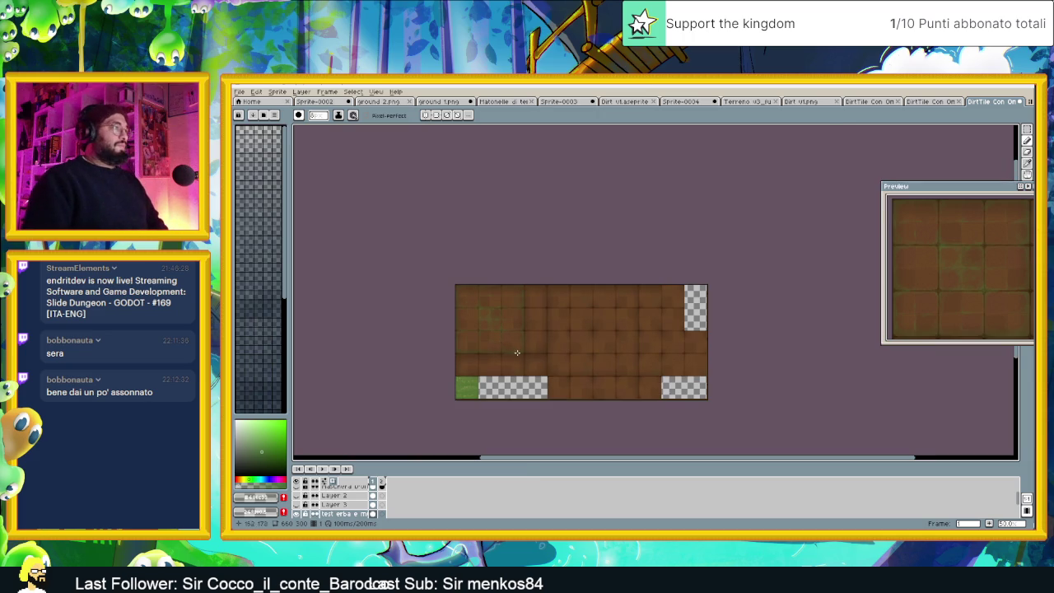
{"action": "scroll", "coordinate": [498, 323], "scroll_direction": "up", "scroll_amount": 1}
{"action": "scroll", "coordinate": [496, 322], "scroll_direction": "up", "scroll_amount": 1}
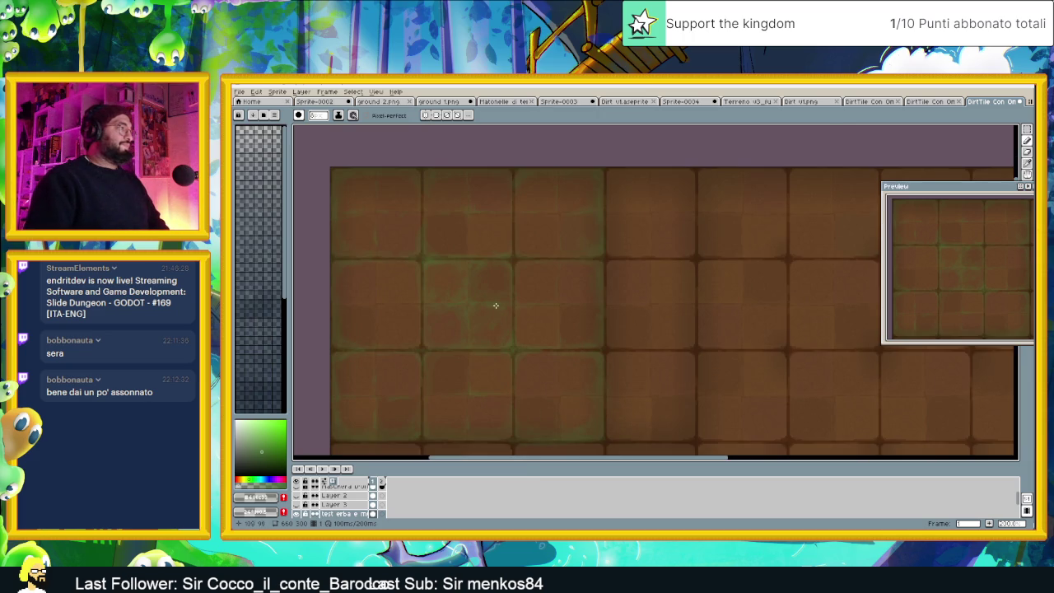
{"action": "scroll", "coordinate": [494, 307], "scroll_direction": "up", "scroll_amount": 2}
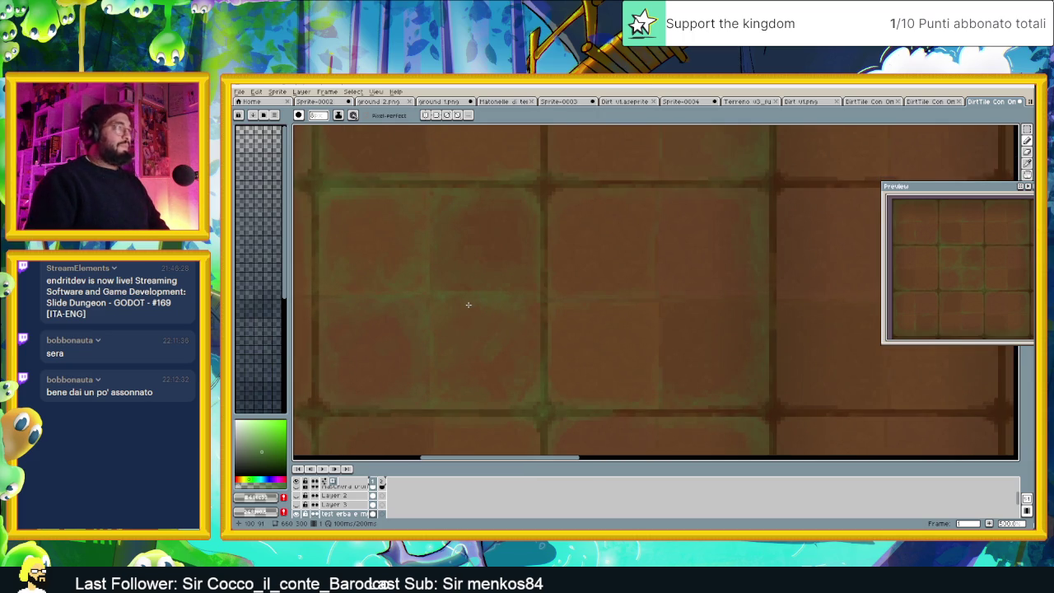
{"action": "scroll", "coordinate": [469, 304], "scroll_direction": "down", "scroll_amount": 1}
{"action": "scroll", "coordinate": [473, 305], "scroll_direction": "down", "scroll_amount": 1}
{"action": "scroll", "coordinate": [461, 317], "scroll_direction": "down", "scroll_amount": 1}
{"action": "left_click_drag", "start_coordinate": [442, 327], "coordinate": [567, 322]}
{"action": "scroll", "coordinate": [567, 322], "scroll_direction": "down", "scroll_amount": 1}
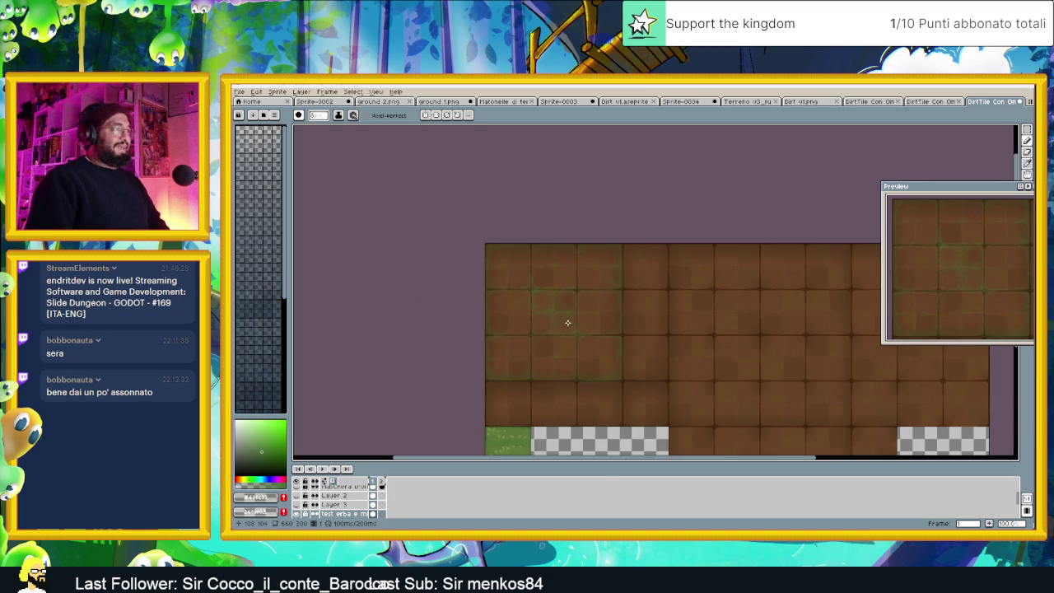
In the moss layer's properties, try Darken, Multiply, Color Burn, Soft/Hard Light, Difference and Exclusion
{"action": "double_click", "coordinate": [350, 515]}
{"action": "left_click", "coordinate": [783, 205]}
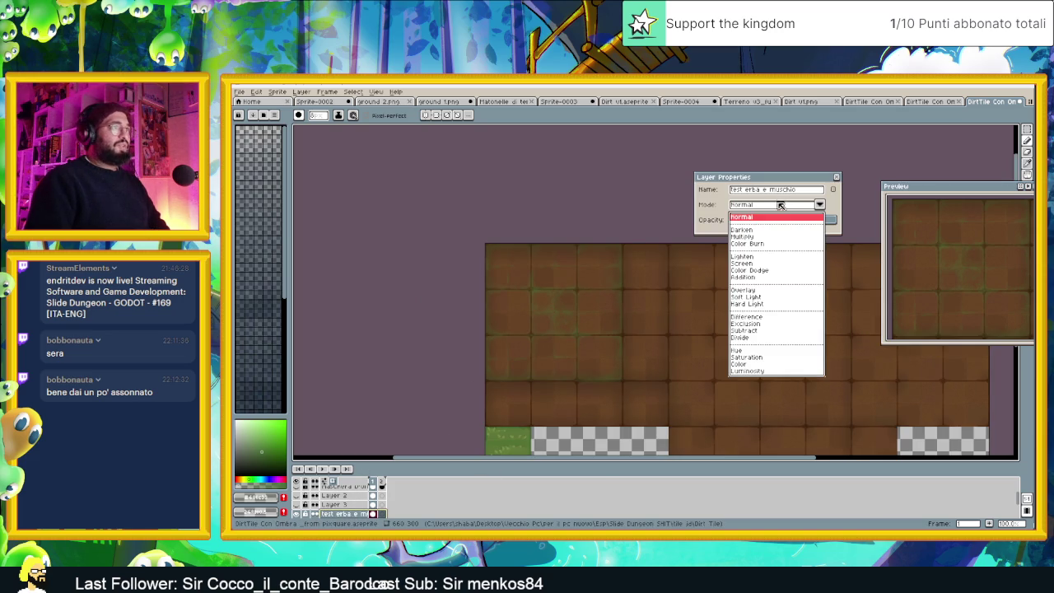
{"action": "left_click", "coordinate": [749, 229]}
{"action": "left_click", "coordinate": [760, 206]}
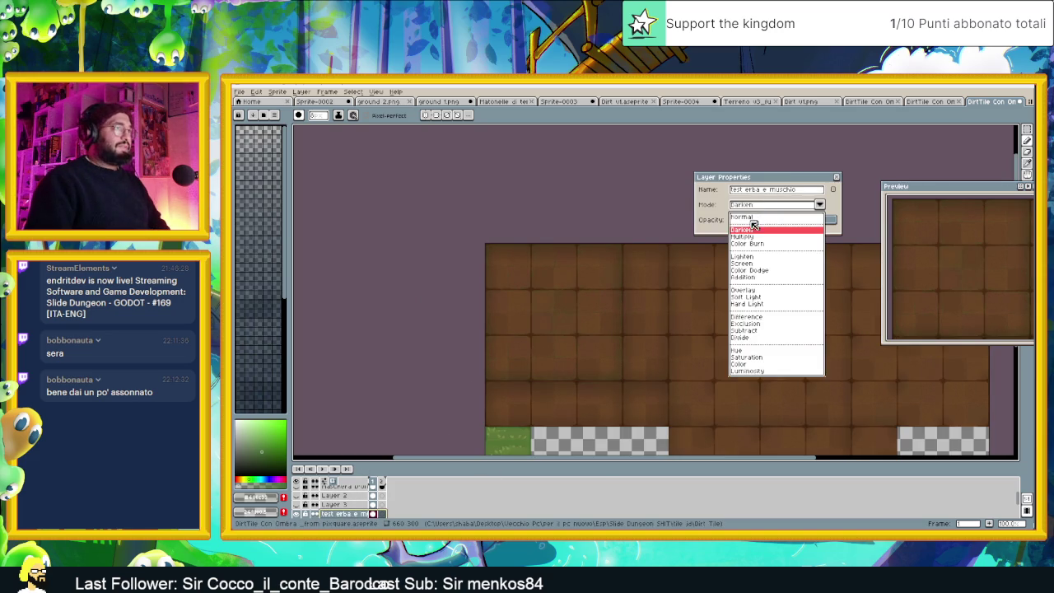
{"action": "left_click", "coordinate": [753, 237]}
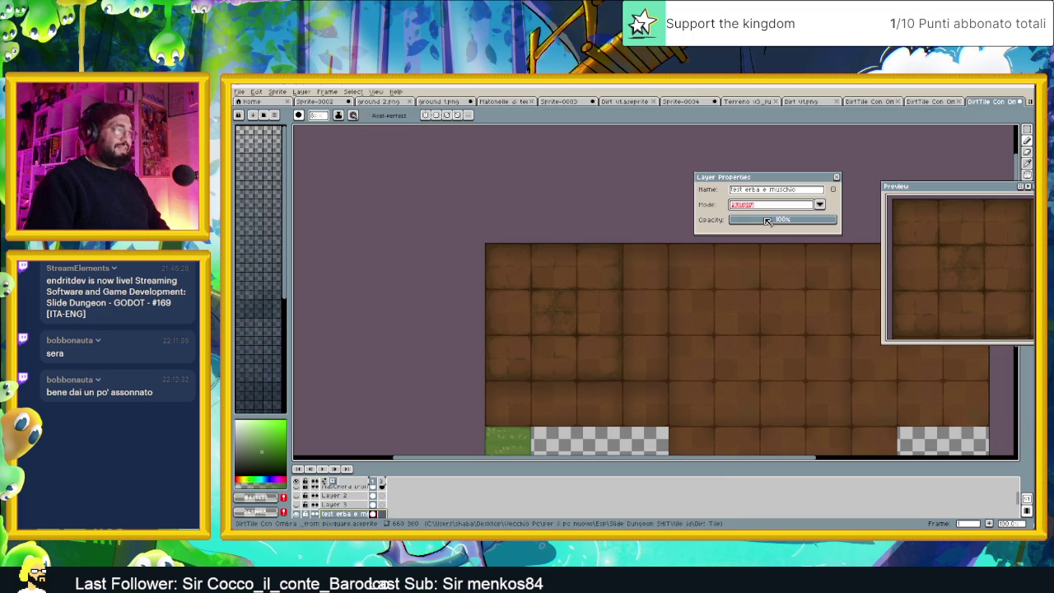
{"action": "left_click", "coordinate": [763, 208]}
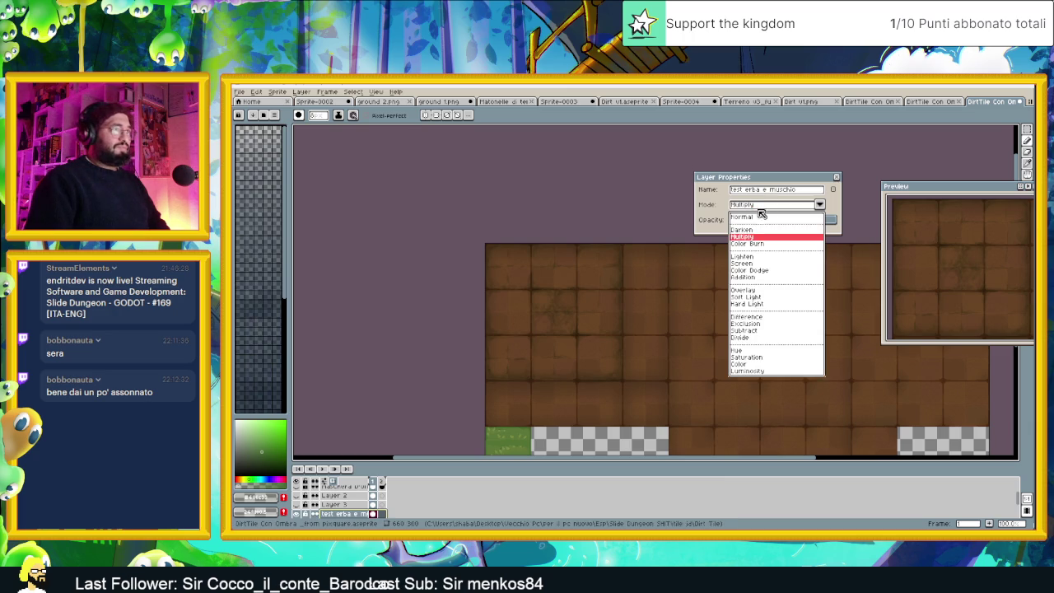
{"action": "left_click", "coordinate": [758, 249]}
{"action": "left_click", "coordinate": [762, 208]}
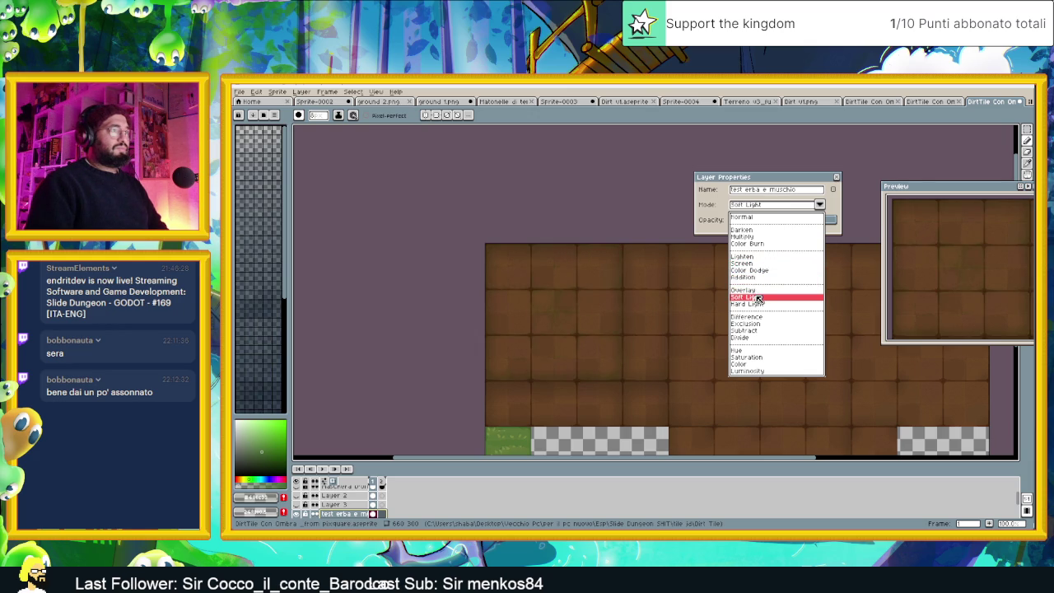
{"action": "left_click", "coordinate": [758, 299]}
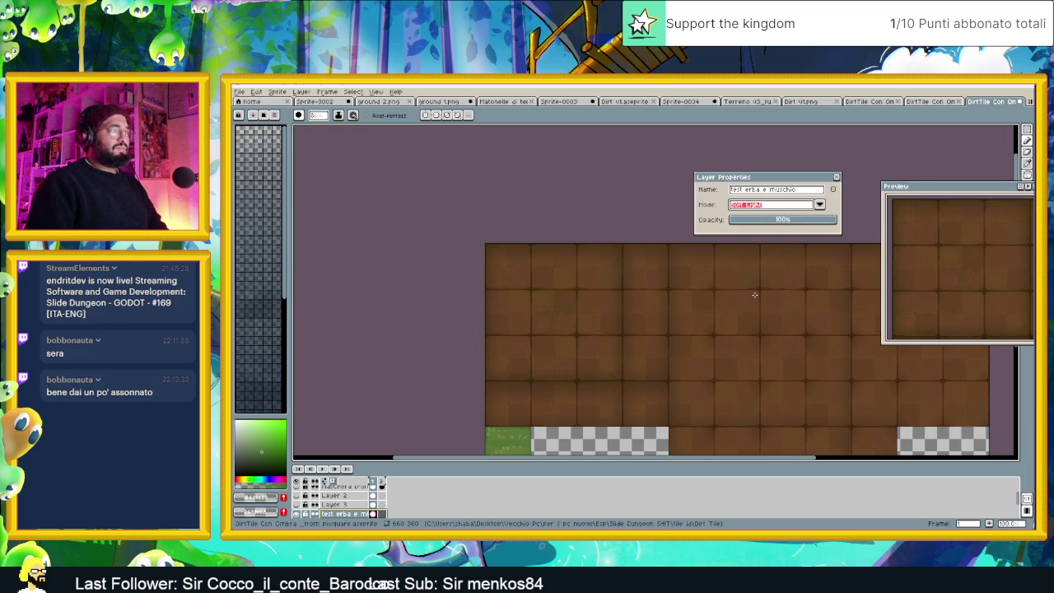
{"action": "left_click", "coordinate": [766, 211]}
{"action": "left_click", "coordinate": [756, 299]}
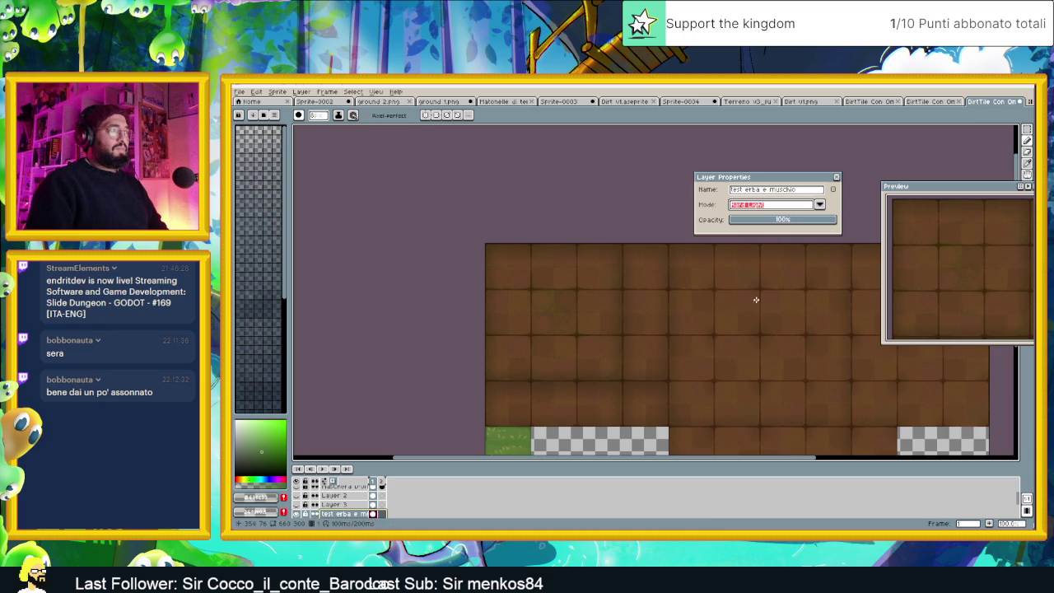
{"action": "left_click", "coordinate": [767, 211]}
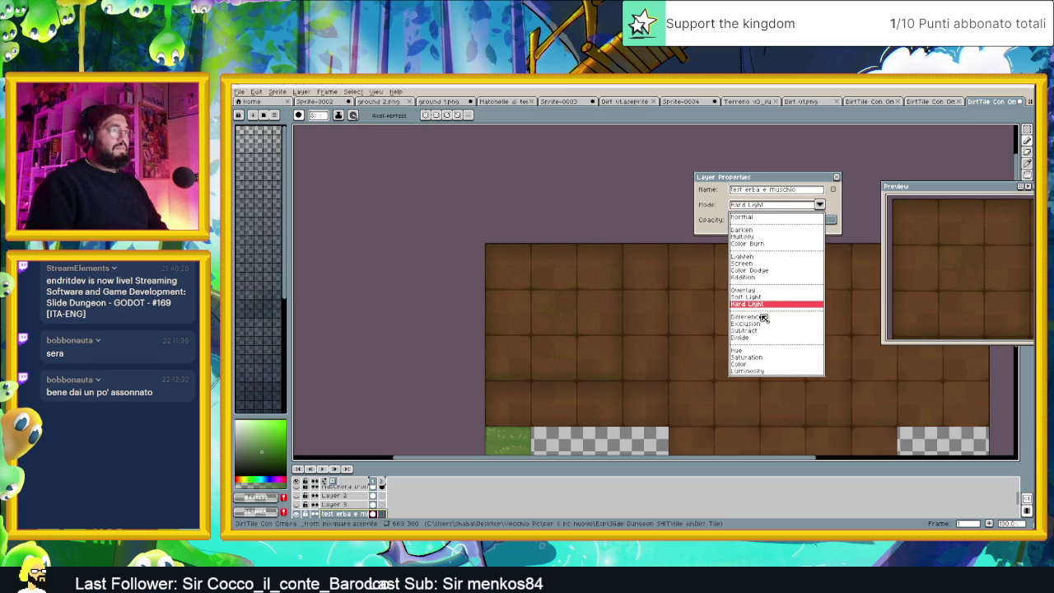
{"action": "left_click", "coordinate": [761, 313]}
{"action": "left_click", "coordinate": [766, 211]}
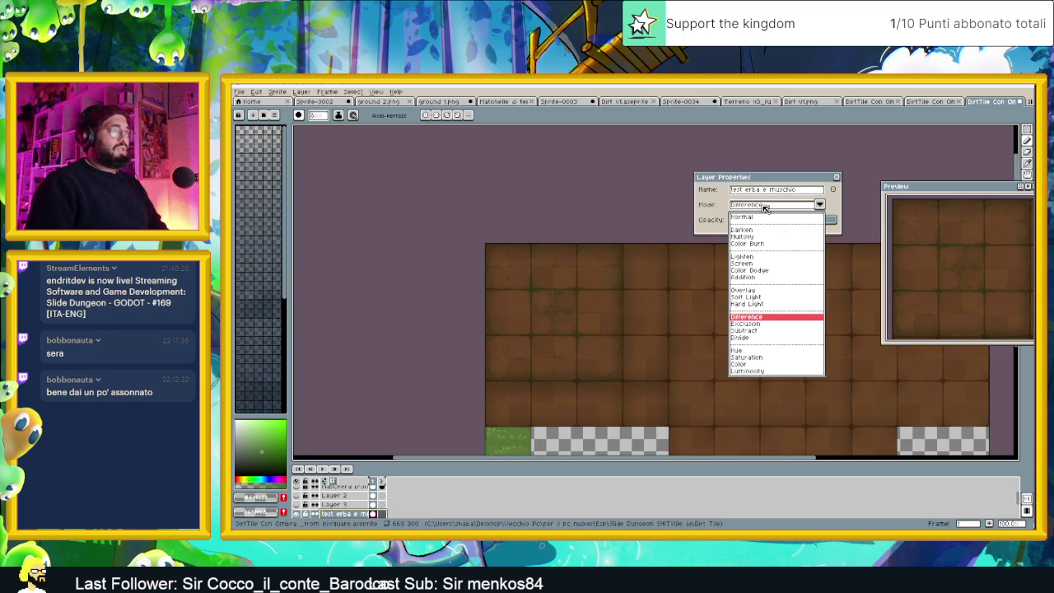
{"action": "left_click", "coordinate": [753, 326]}
Try Subtract, Divide, Saturation, Color and Luminosity, then set the moss layer back to Normal
{"action": "left_click", "coordinate": [759, 211]}
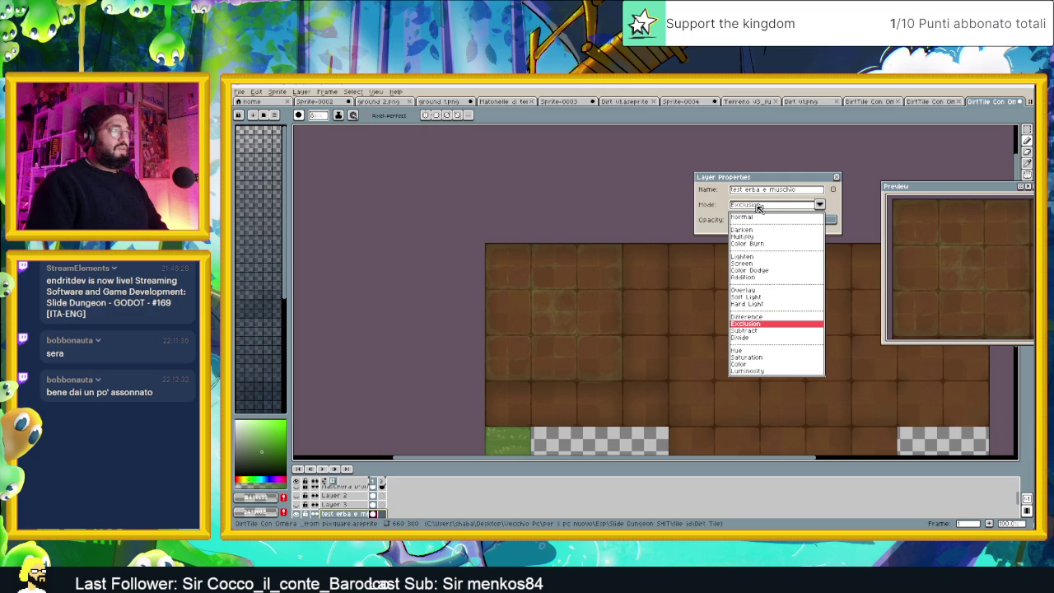
{"action": "left_click", "coordinate": [758, 330]}
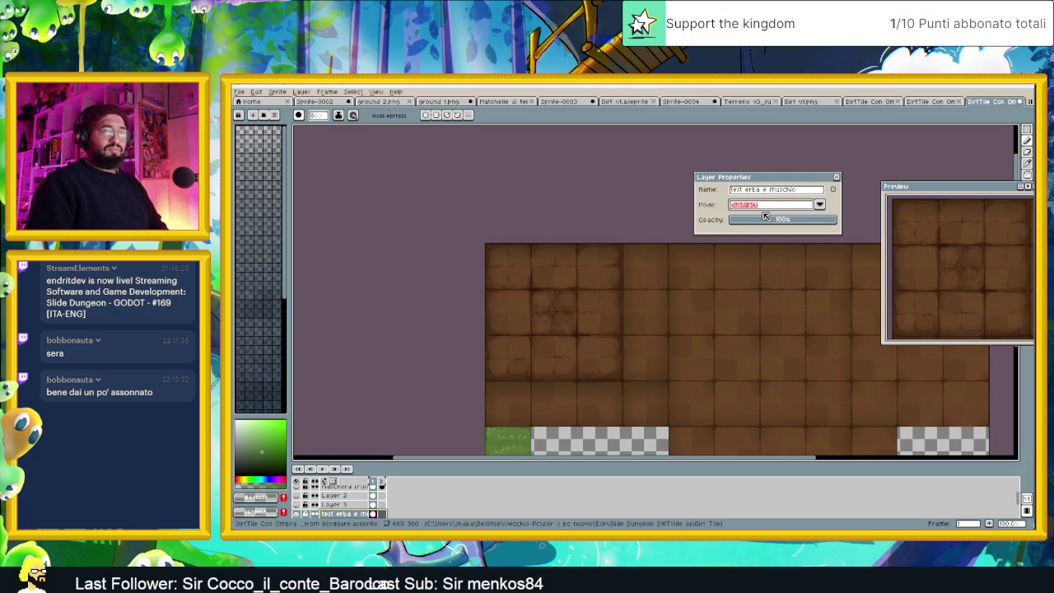
{"action": "left_click", "coordinate": [774, 206]}
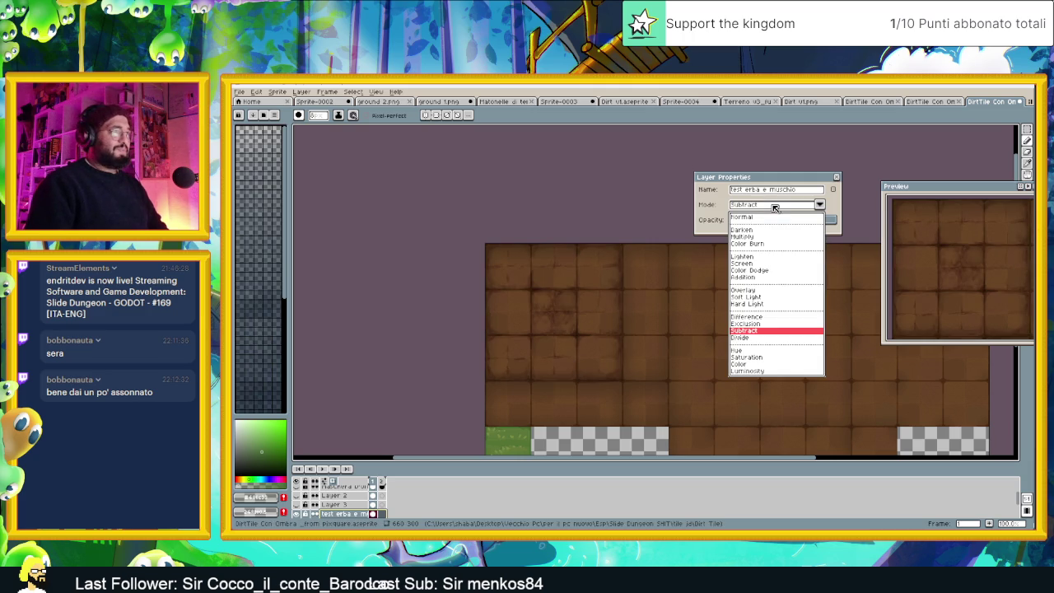
{"action": "left_click", "coordinate": [752, 337]}
{"action": "left_click", "coordinate": [780, 212]}
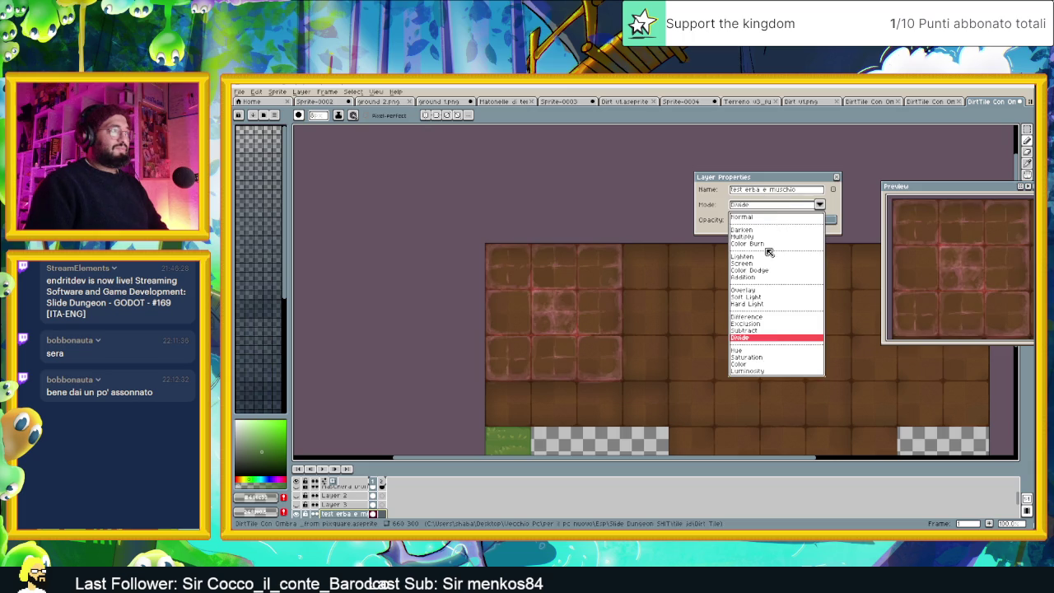
{"action": "left_click", "coordinate": [760, 350]}
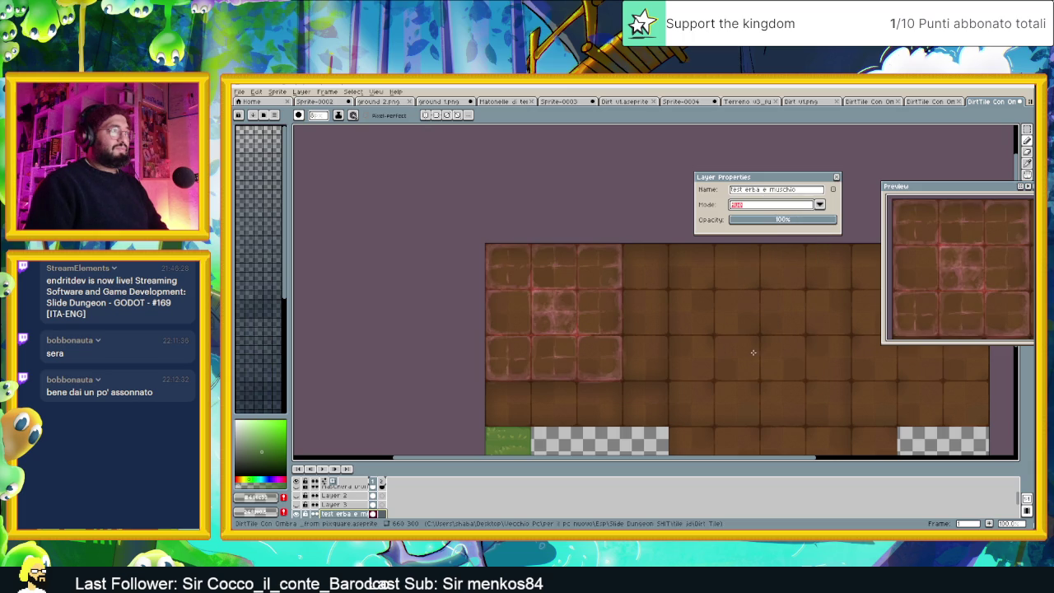
{"action": "left_click", "coordinate": [782, 205]}
{"action": "left_click", "coordinate": [767, 357]}
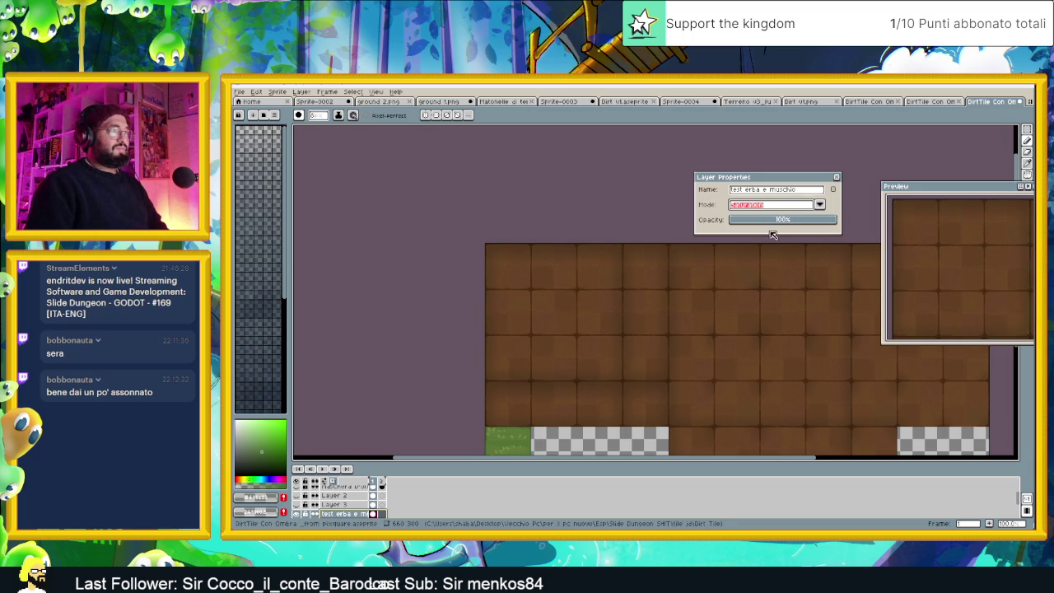
{"action": "left_click", "coordinate": [781, 205]}
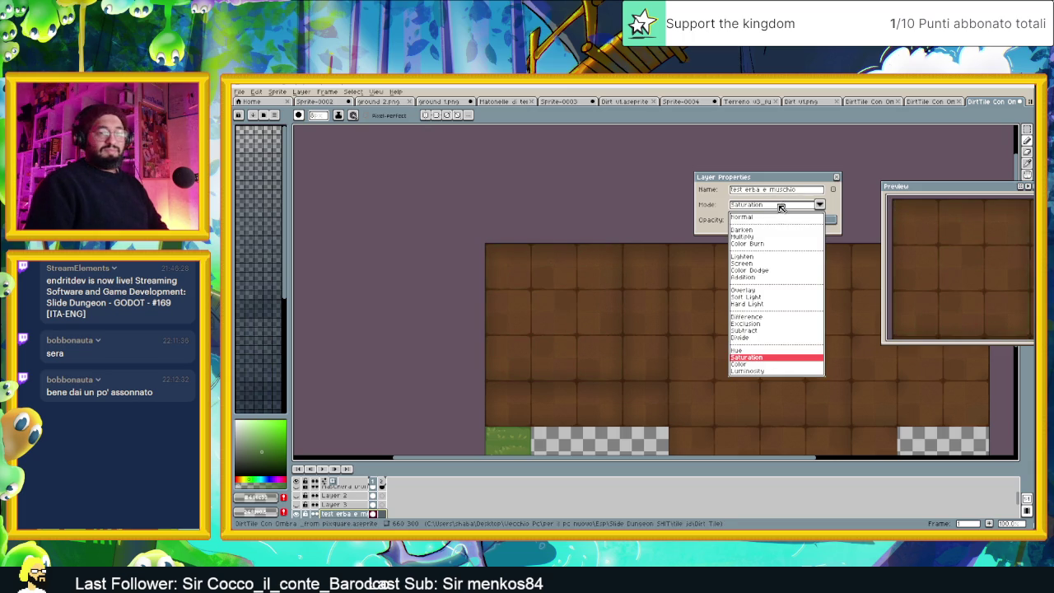
{"action": "left_click", "coordinate": [755, 363]}
{"action": "left_click", "coordinate": [781, 208]}
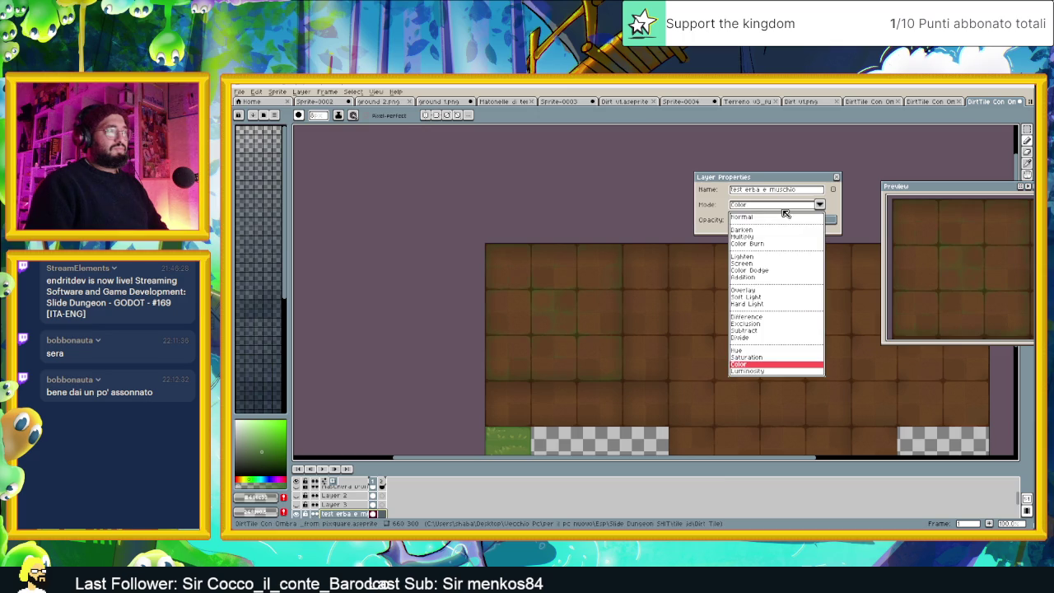
{"action": "left_click", "coordinate": [772, 371]}
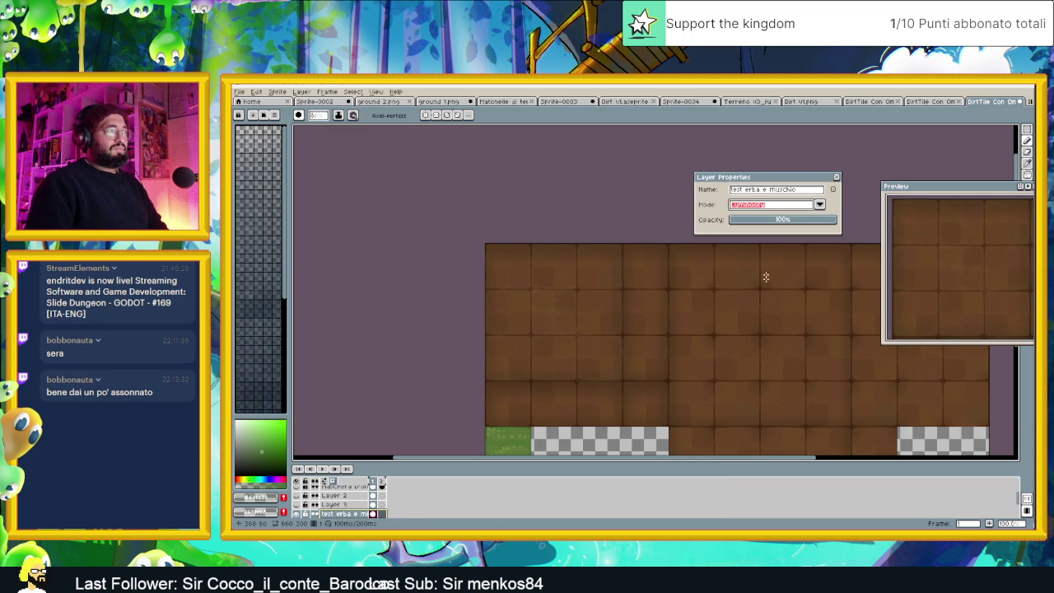
{"action": "left_click", "coordinate": [780, 207]}
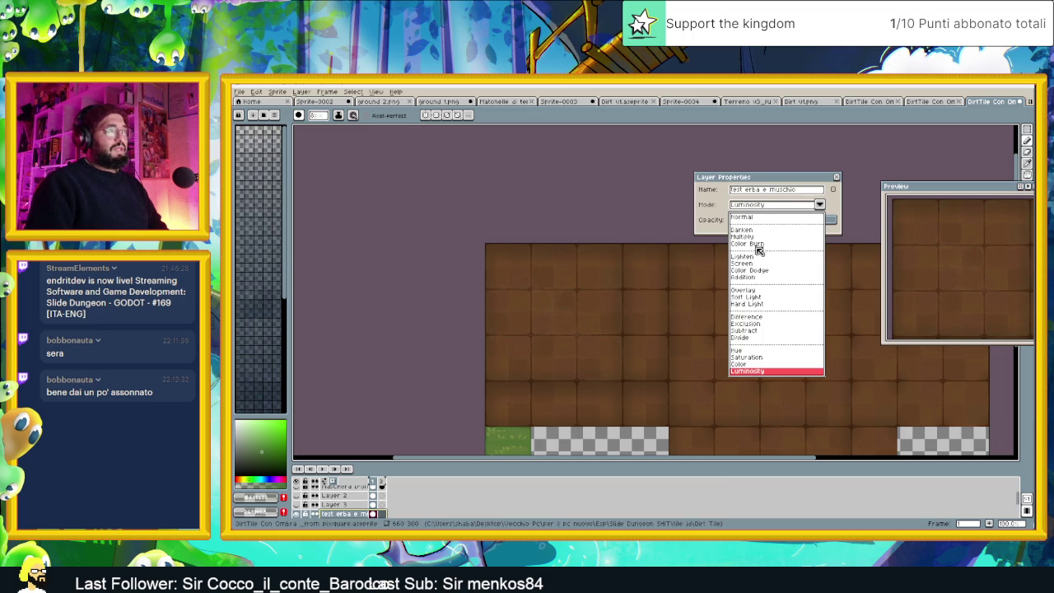
{"action": "left_click", "coordinate": [766, 220]}
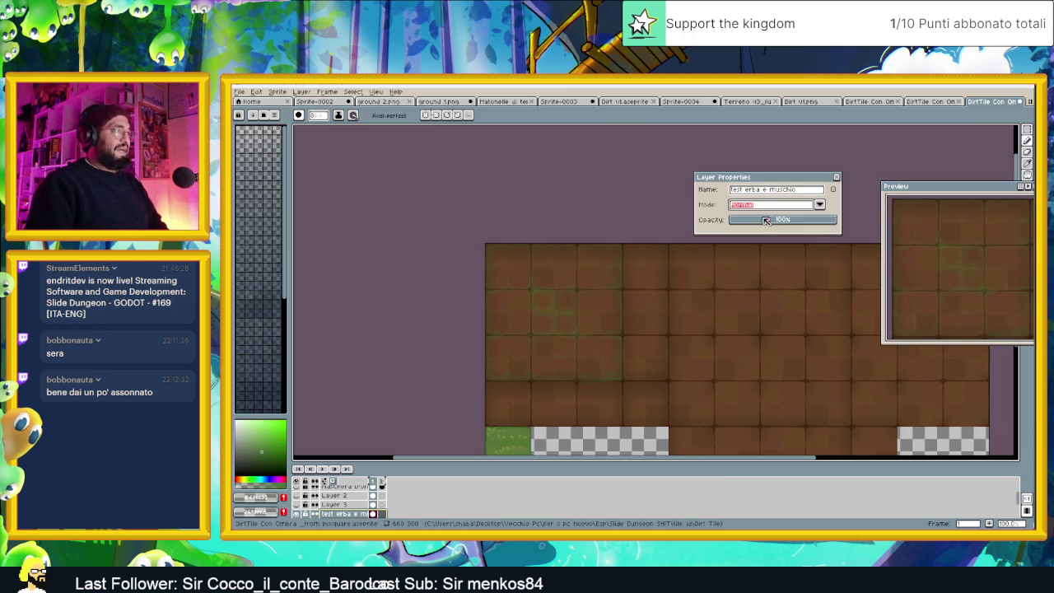
{"action": "left_click", "coordinate": [836, 220]}
Lower the moss layer opacity to about 82%, then zoom to judge the green seams
{"action": "left_click_drag", "start_coordinate": [835, 222], "coordinate": [819, 222]}
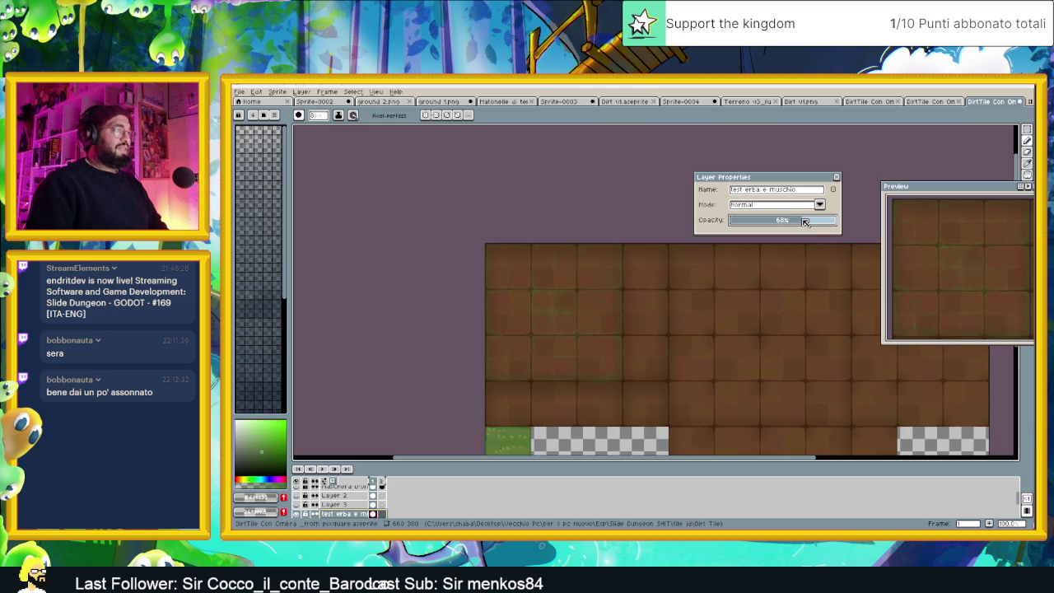
{"action": "left_click_drag", "start_coordinate": [821, 222], "coordinate": [861, 222]}
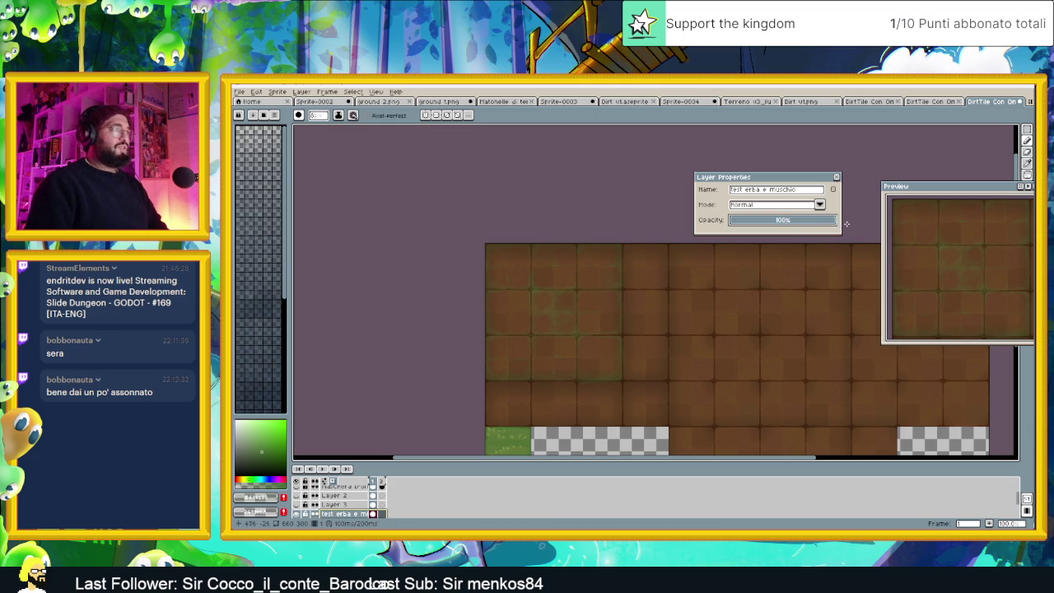
{"action": "scroll", "coordinate": [651, 286], "scroll_direction": "down", "scroll_amount": 1}
{"action": "scroll", "coordinate": [651, 286], "scroll_direction": "down", "scroll_amount": 1}
{"action": "scroll", "coordinate": [651, 286], "scroll_direction": "up", "scroll_amount": 1}
{"action": "scroll", "coordinate": [650, 286], "scroll_direction": "up", "scroll_amount": 1}
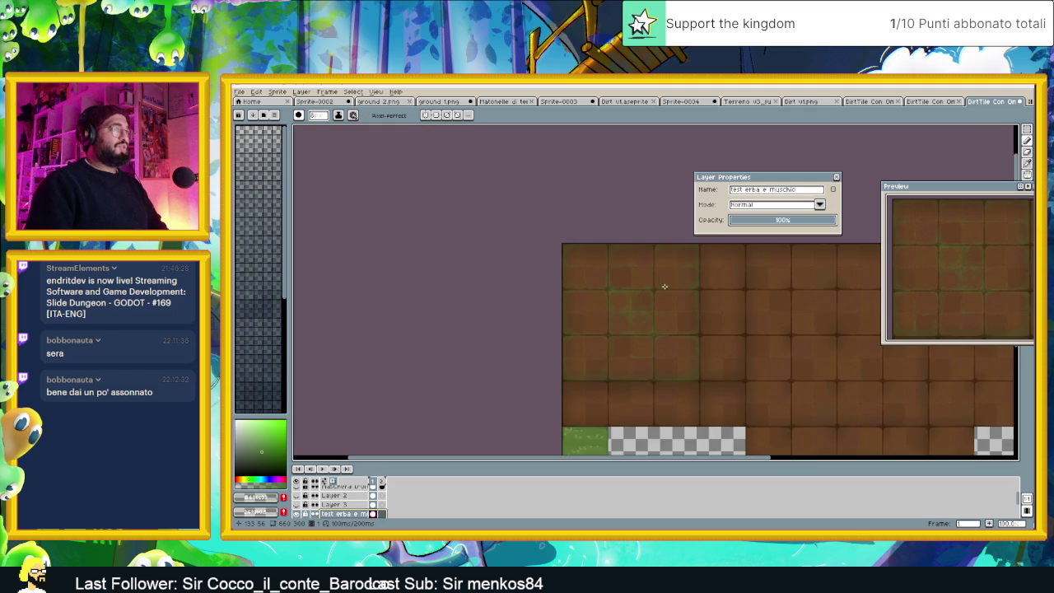
{"action": "scroll", "coordinate": [672, 284], "scroll_direction": "up", "scroll_amount": 1}
{"action": "scroll", "coordinate": [689, 280], "scroll_direction": "down", "scroll_amount": 1}
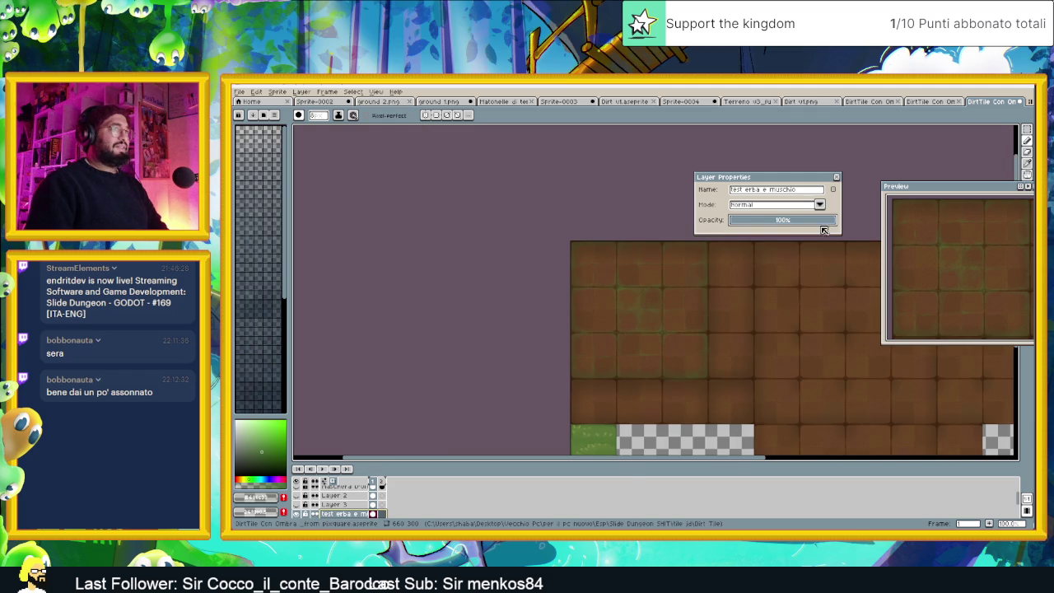
Try the moss opacity around half and 66%, raise it again, then close Layer Properties
{"action": "left_click", "coordinate": [786, 220]}
{"action": "left_click_drag", "start_coordinate": [789, 223], "coordinate": [823, 223]}
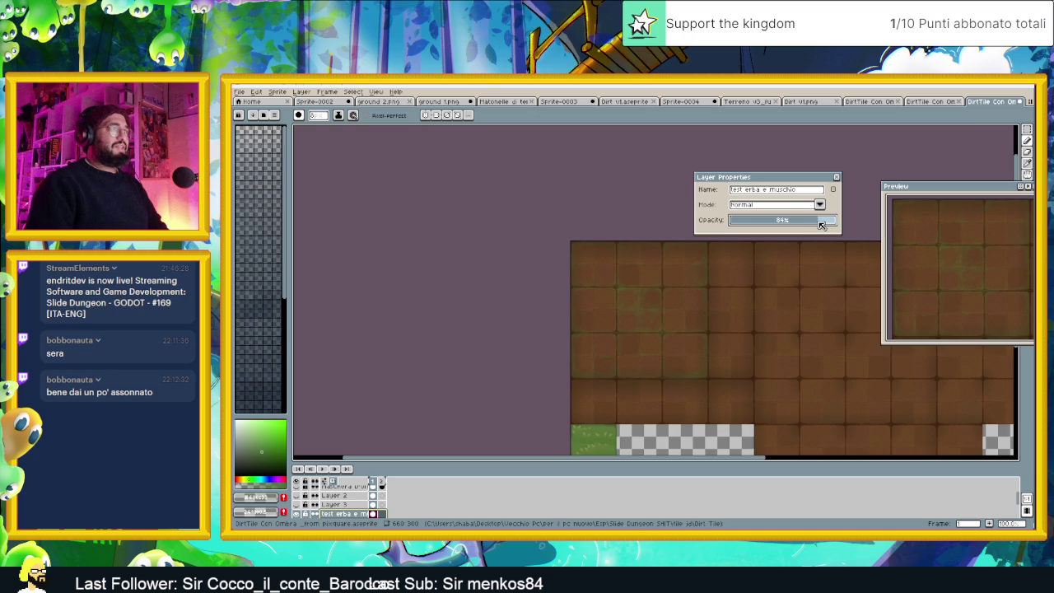
{"action": "left_click_drag", "start_coordinate": [819, 225], "coordinate": [818, 224]}
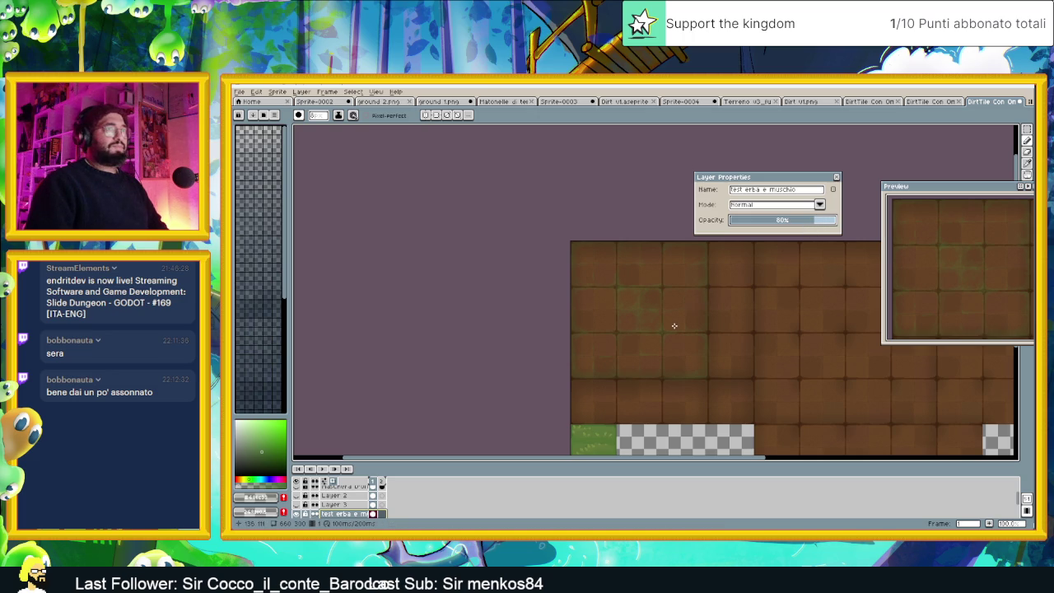
{"action": "scroll", "coordinate": [673, 326], "scroll_direction": "down", "scroll_amount": 1}
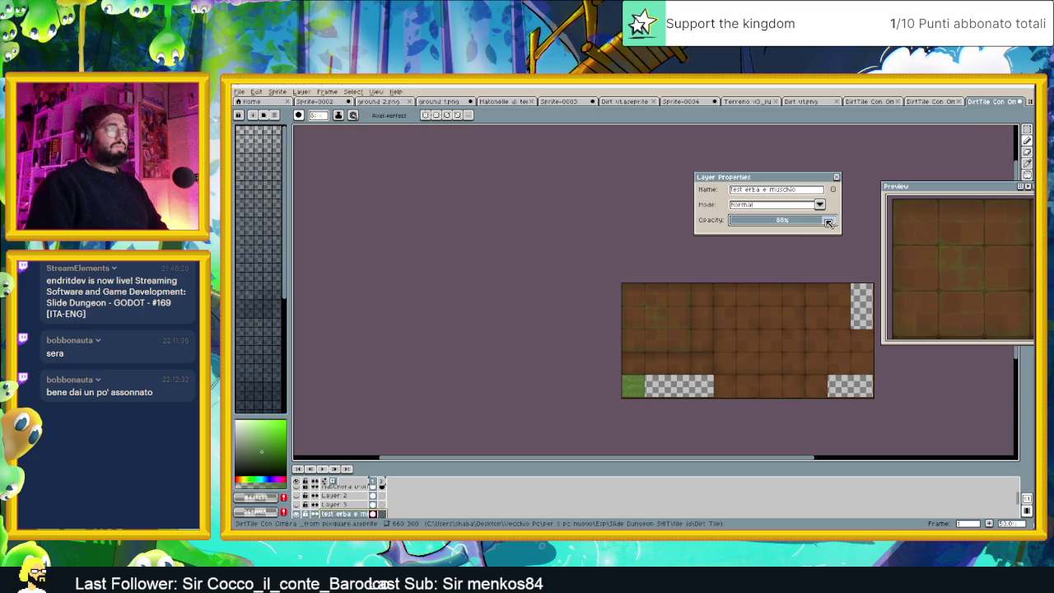
{"action": "left_click_drag", "start_coordinate": [830, 222], "coordinate": [846, 224]}
{"action": "left_click", "coordinate": [836, 178]}
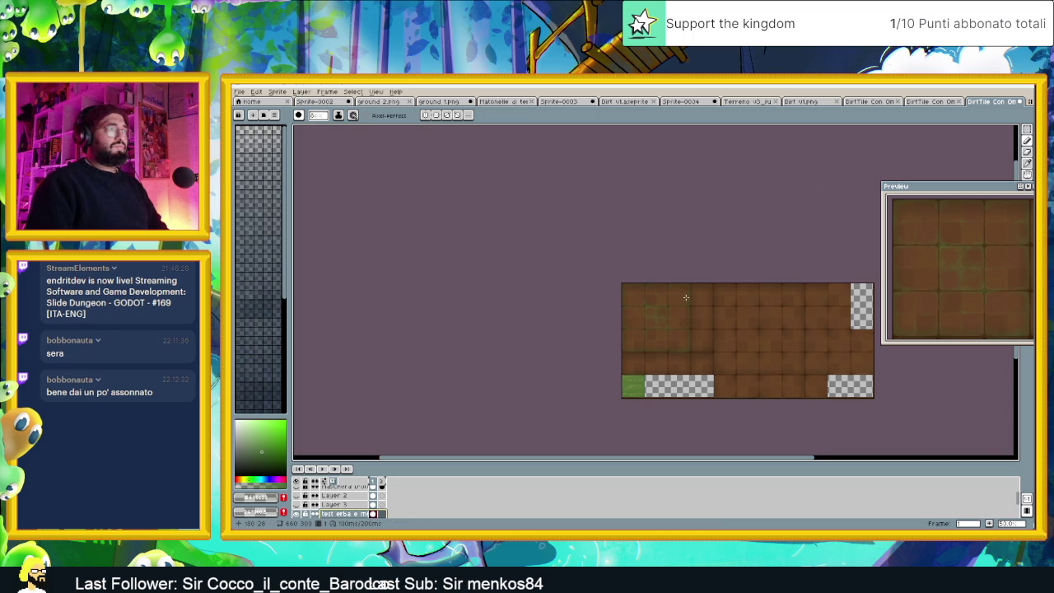
{"action": "scroll", "coordinate": [675, 320], "scroll_direction": "up", "scroll_amount": 1}
{"action": "scroll", "coordinate": [675, 321], "scroll_direction": "up", "scroll_amount": 1}
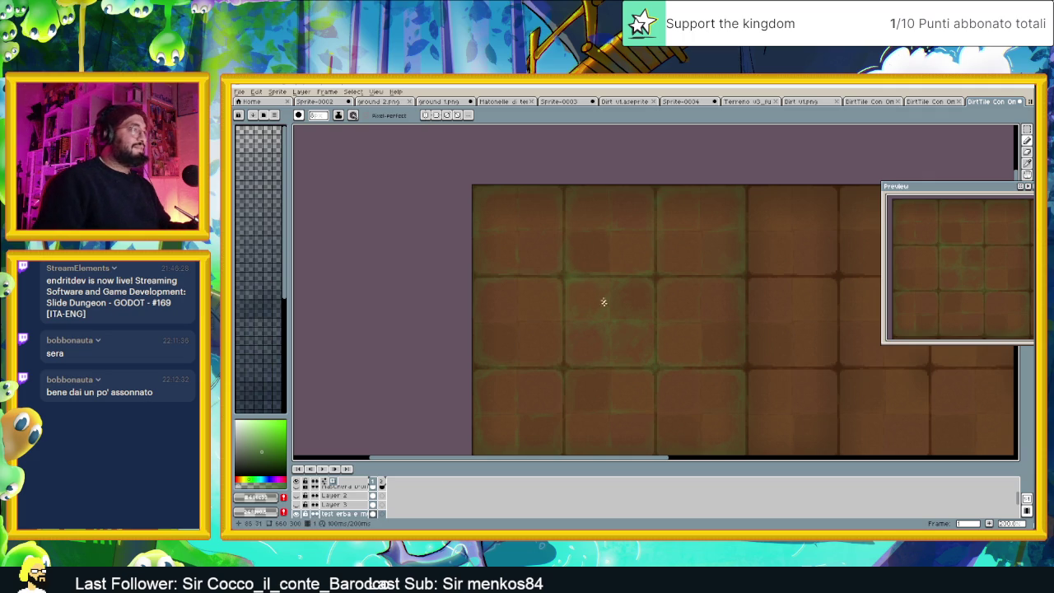
{"action": "scroll", "coordinate": [608, 288], "scroll_direction": "down", "scroll_amount": 2}
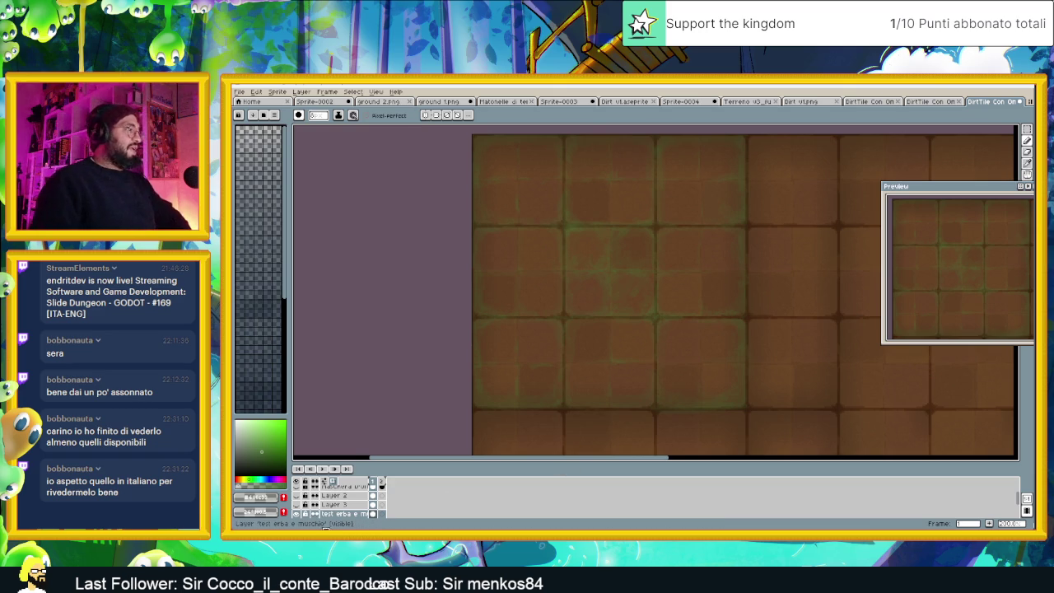
{"action": "scroll", "coordinate": [689, 299], "scroll_direction": "down", "scroll_amount": 2}
{"action": "scroll", "coordinate": [700, 296], "scroll_direction": "down", "scroll_amount": 1}
{"action": "scroll", "coordinate": [699, 295], "scroll_direction": "up", "scroll_amount": 1}
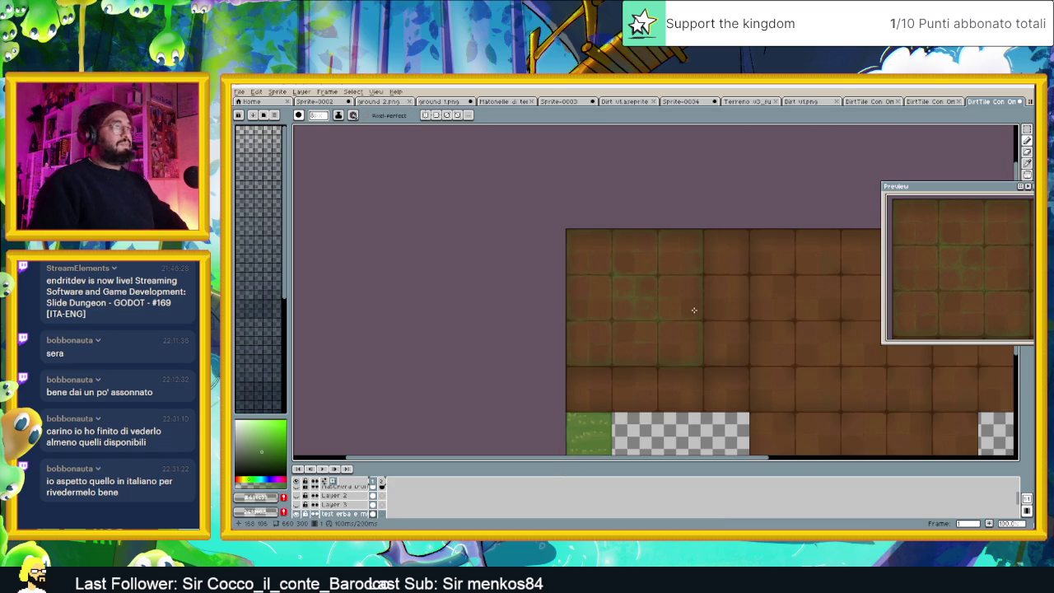
{"action": "left_click", "coordinate": [301, 508]}
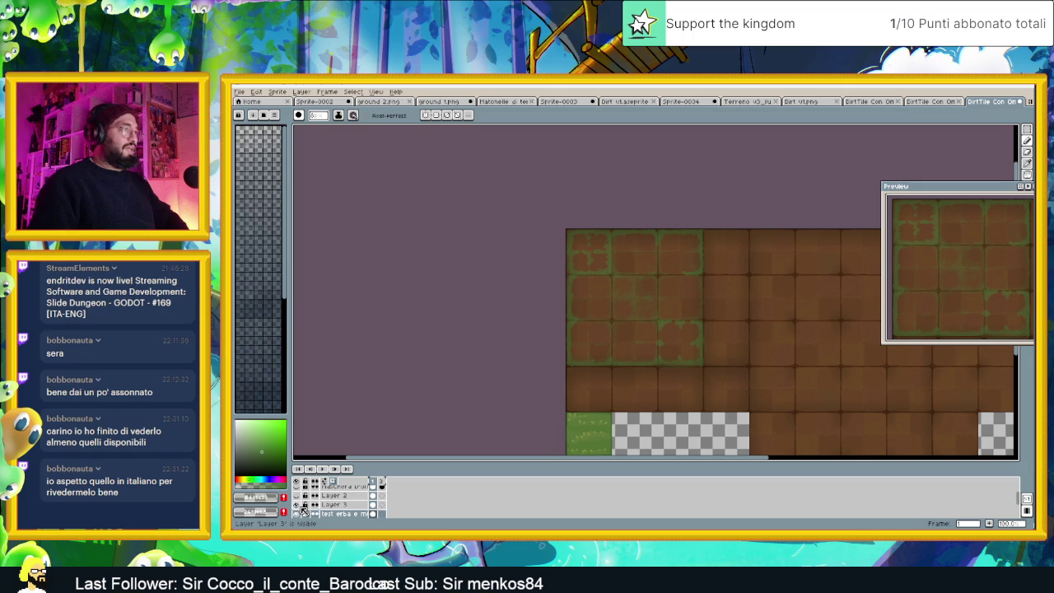
{"action": "left_click", "coordinate": [301, 508]}
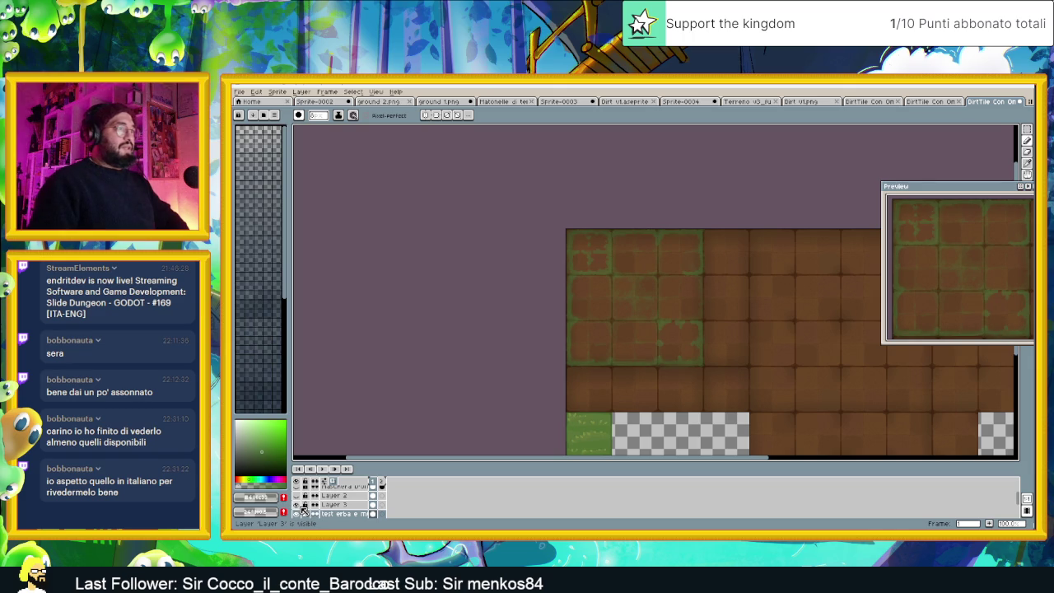
{"action": "left_click", "coordinate": [301, 507]}
{"action": "left_click", "coordinate": [303, 497]}
{"action": "left_click", "coordinate": [303, 497]}
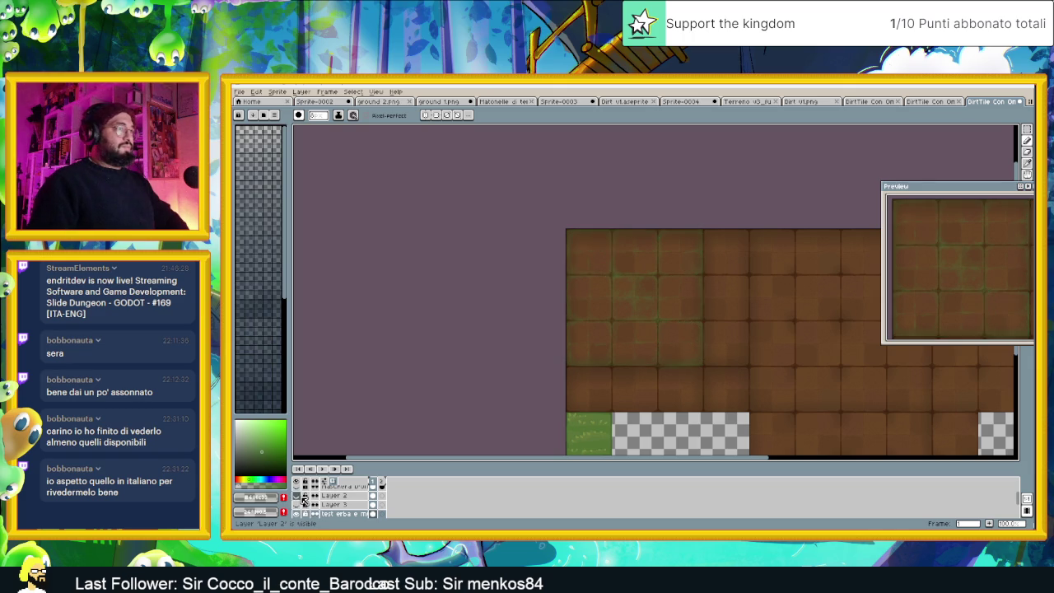
{"action": "left_click", "coordinate": [303, 497]}
{"action": "left_click", "coordinate": [303, 498]}
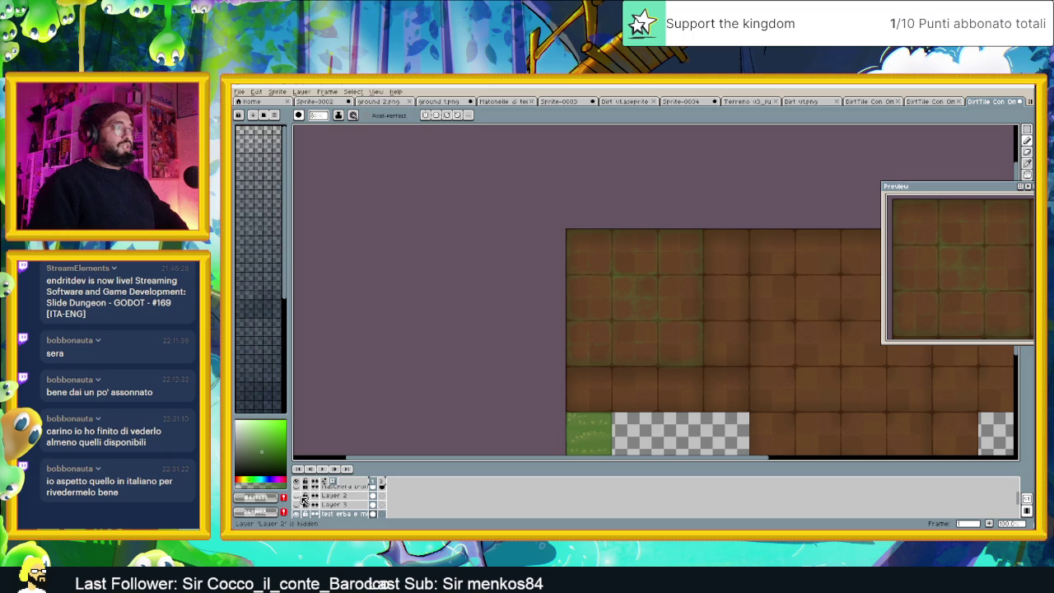
{"action": "left_click", "coordinate": [303, 497]}
{"action": "left_click", "coordinate": [303, 498]}
{"action": "left_click", "coordinate": [303, 497]}
{"action": "scroll", "coordinate": [670, 336], "scroll_direction": "up", "scroll_amount": 1}
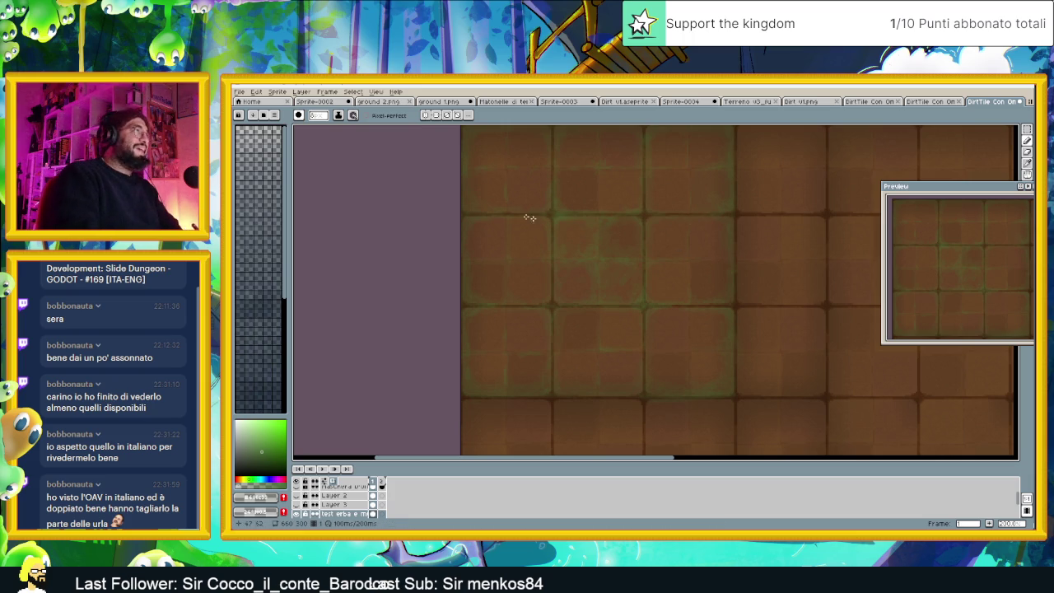
Set the pressure-driven brush minimum size to 1, then switch to the browser window
{"action": "left_click", "coordinate": [353, 115]}
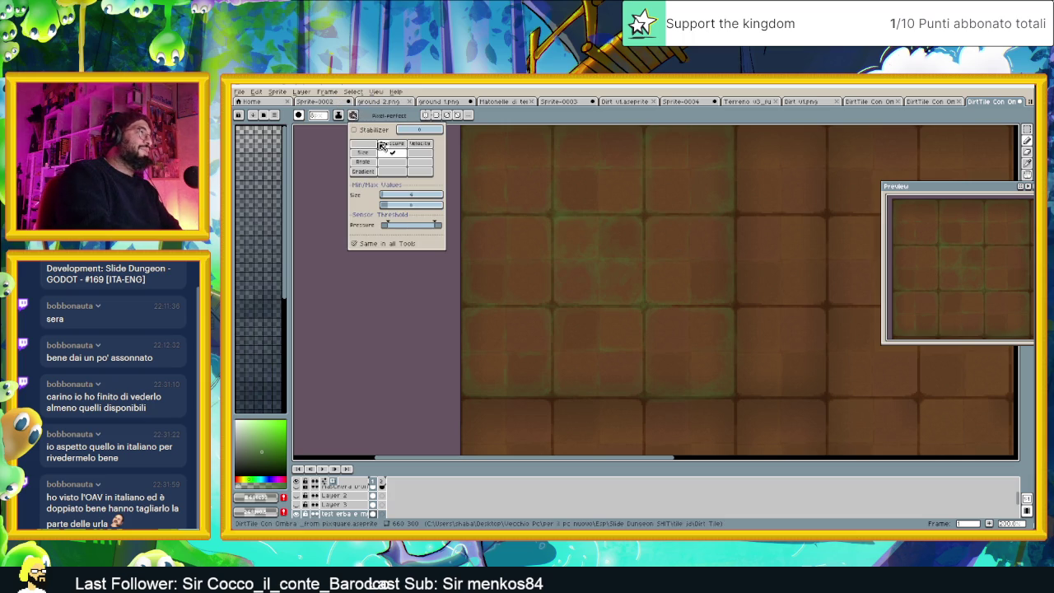
{"action": "left_click", "coordinate": [385, 197]}
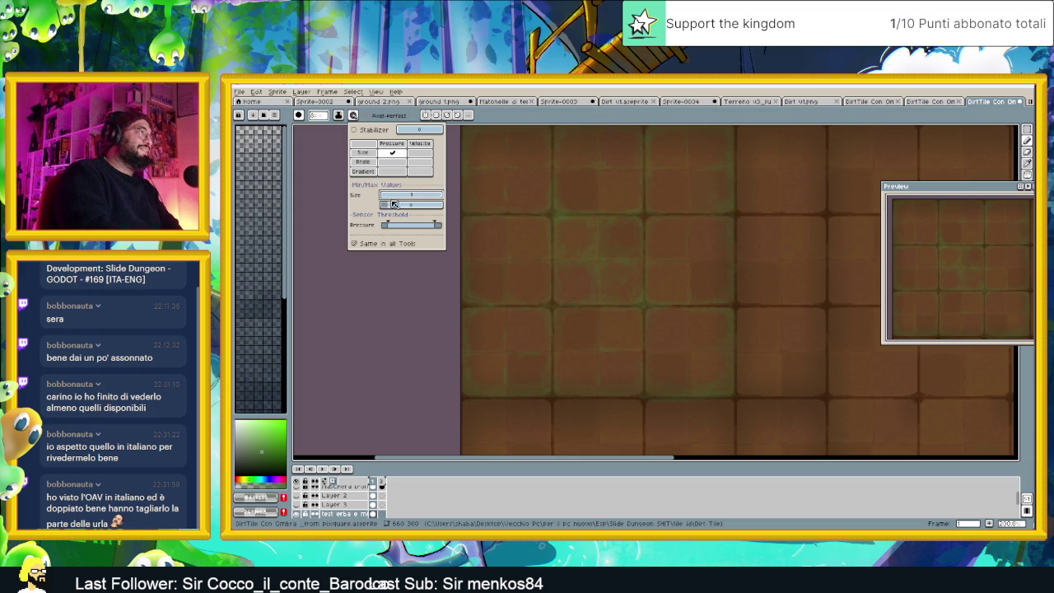
{"action": "left_click", "coordinate": [691, 262]}
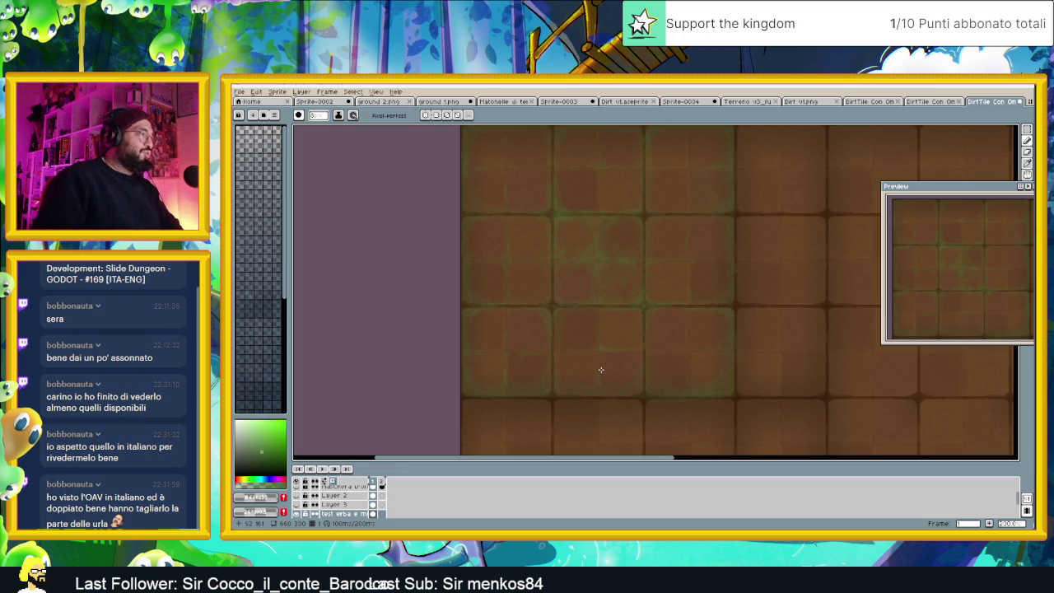
{"action": "scroll", "coordinate": [600, 370], "scroll_direction": "down", "scroll_amount": 2}
{"action": "scroll", "coordinate": [621, 328], "scroll_direction": "up", "scroll_amount": 1}
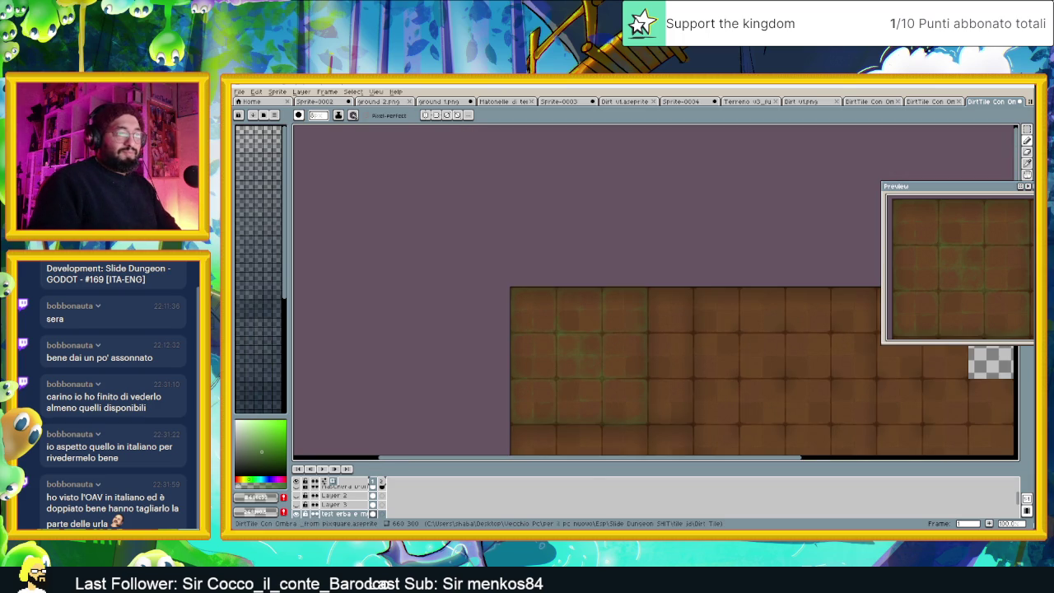
{"action": "key", "text": "alt+Tab"}
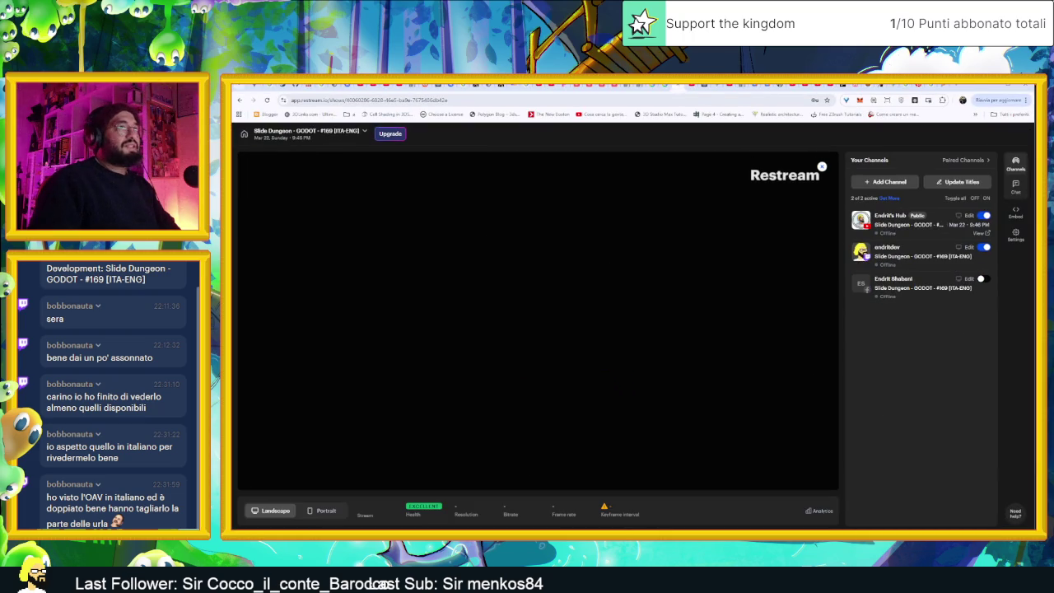
Search Google for 'muschle magical school' in a new tab and preview the first image result
{"action": "key", "text": "ctrl+t"}
{"action": "type", "text": "musche"}
{"action": "key", "text": "BackSpace"}
{"action": "type", "text": "le"}
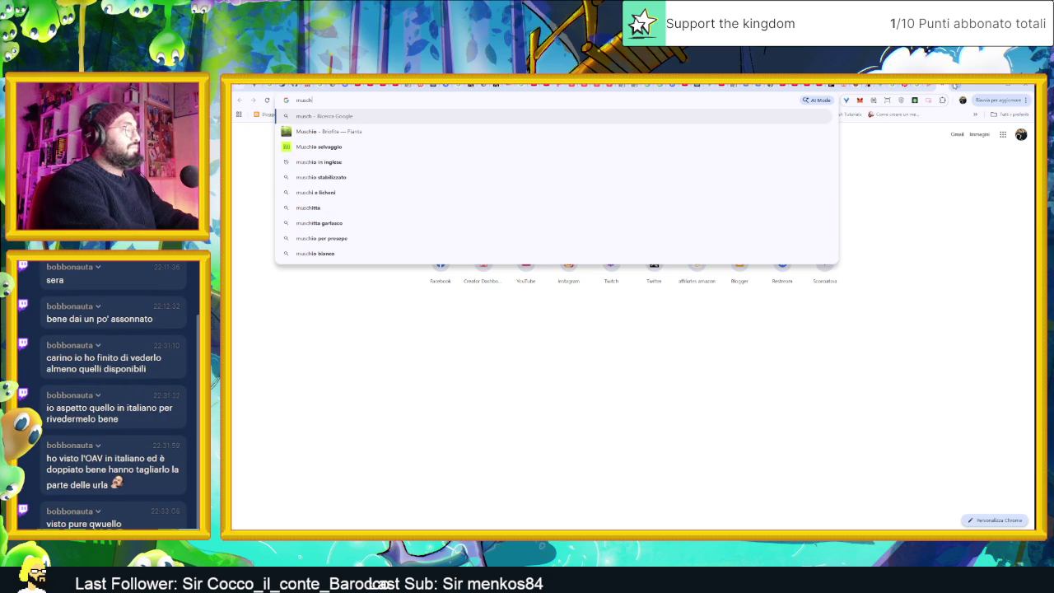
{"action": "type", "text": " magical school"}
{"action": "key", "text": "Return"}
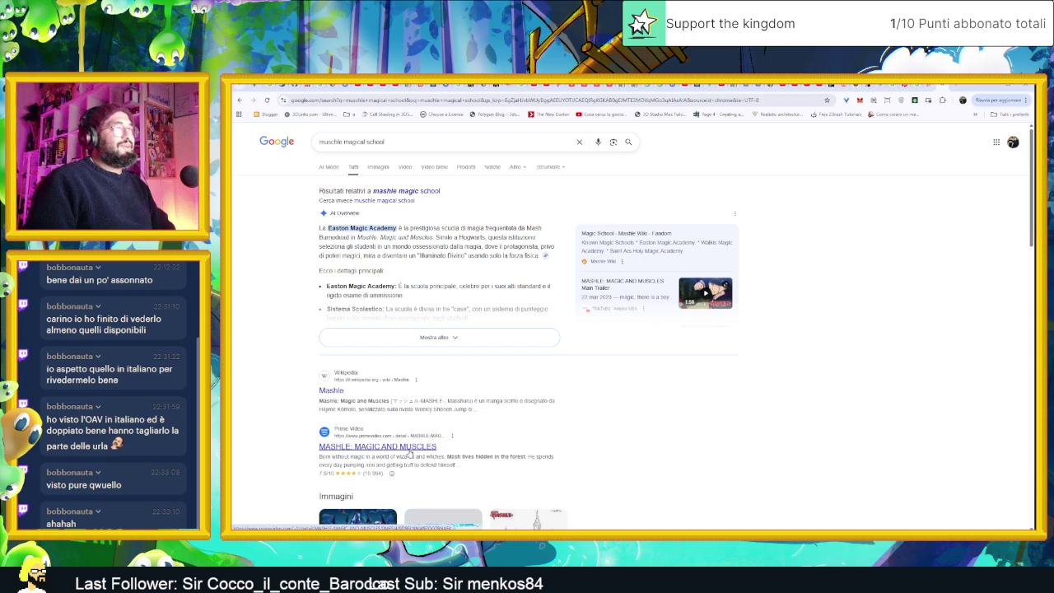
{"action": "scroll", "coordinate": [409, 453], "scroll_direction": "down", "scroll_amount": 2}
{"action": "left_click", "coordinate": [357, 467]}
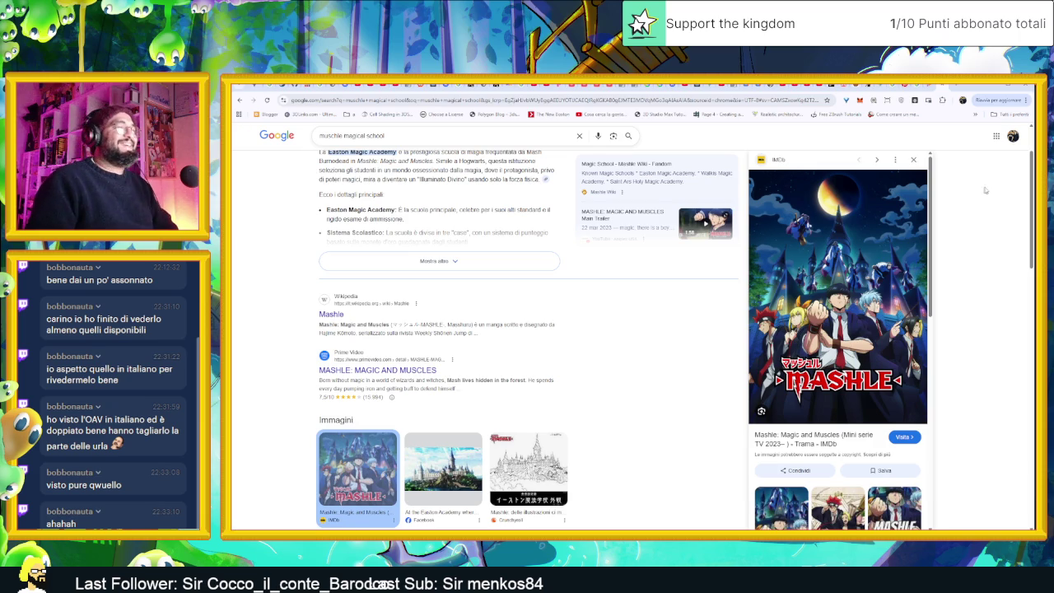
Return from the browser to Aseprite and reframe the dirt tile sprite in view
{"action": "left_click", "coordinate": [993, 88]}
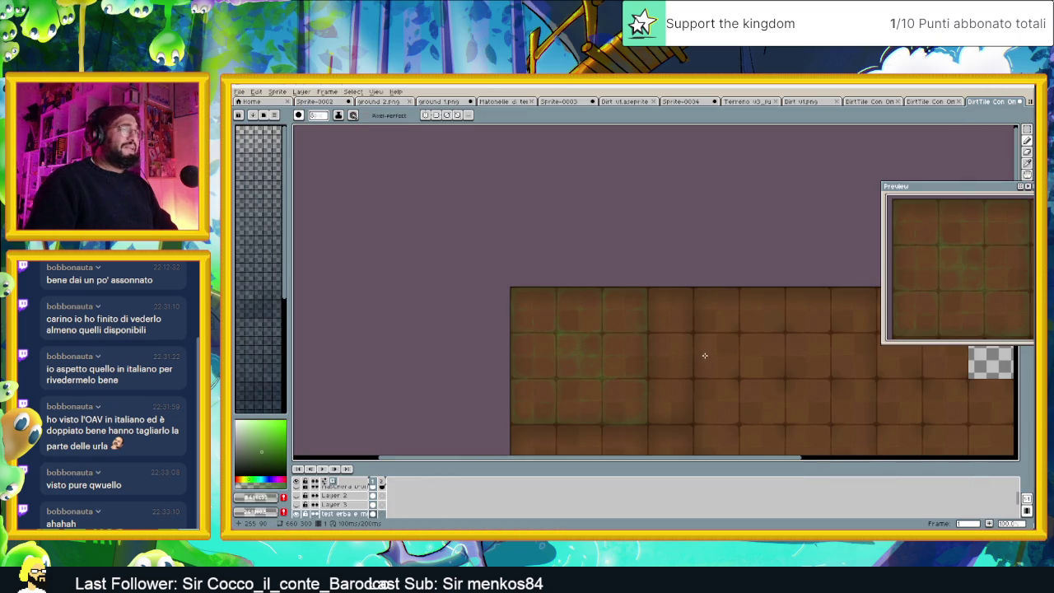
{"action": "left_click_drag", "start_coordinate": [705, 355], "coordinate": [709, 334]}
{"action": "scroll", "coordinate": [607, 338], "scroll_direction": "up", "scroll_amount": 1}
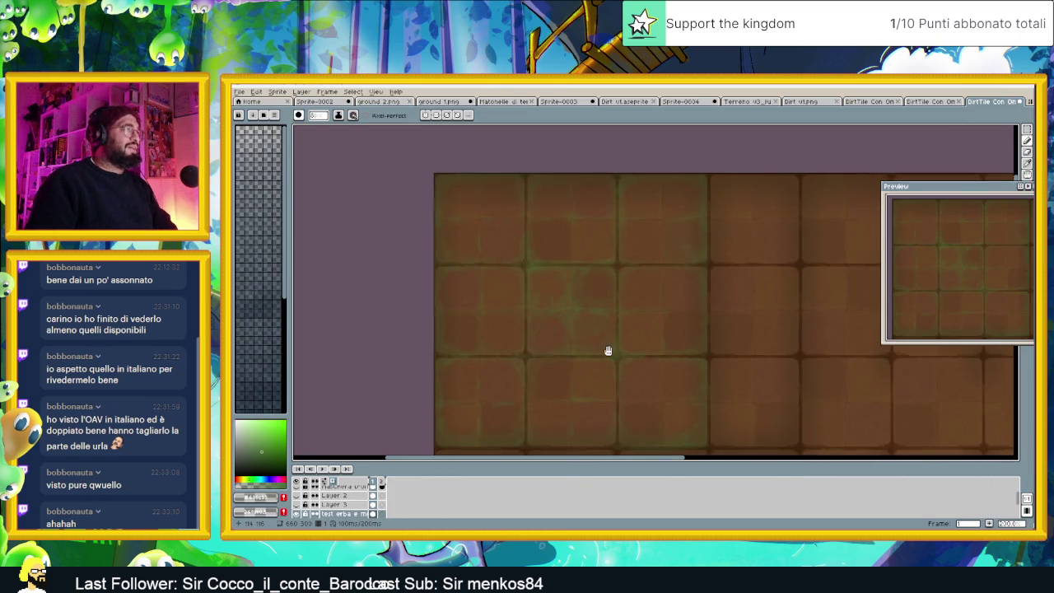
{"action": "left_click_drag", "start_coordinate": [608, 351], "coordinate": [629, 334]}
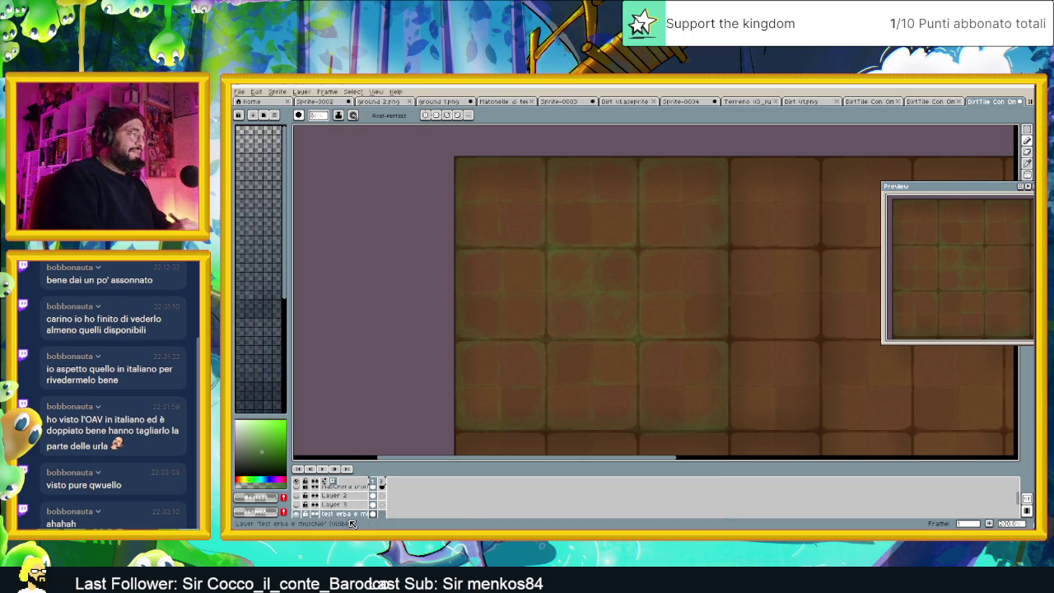
{"action": "scroll", "coordinate": [362, 504], "scroll_direction": "down", "scroll_amount": 1}
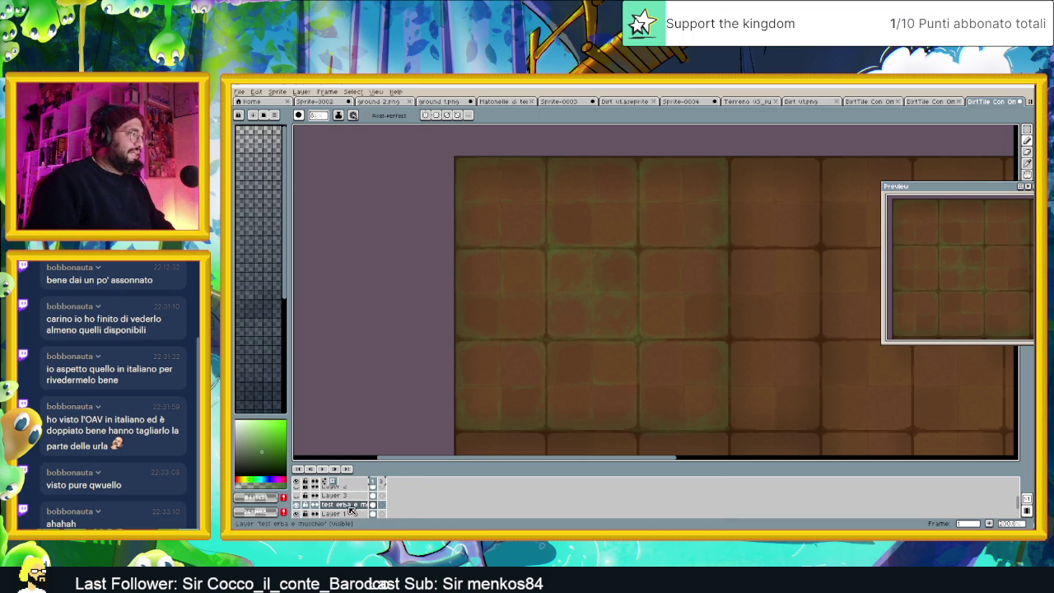
Add an empty Layer 4, zoom into the tiles, and dab faint moss on a seam
{"action": "right_click", "coordinate": [350, 504]}
{"action": "mouse_move", "coordinate": [344, 513]}
{"action": "left_click", "coordinate": [436, 469]}
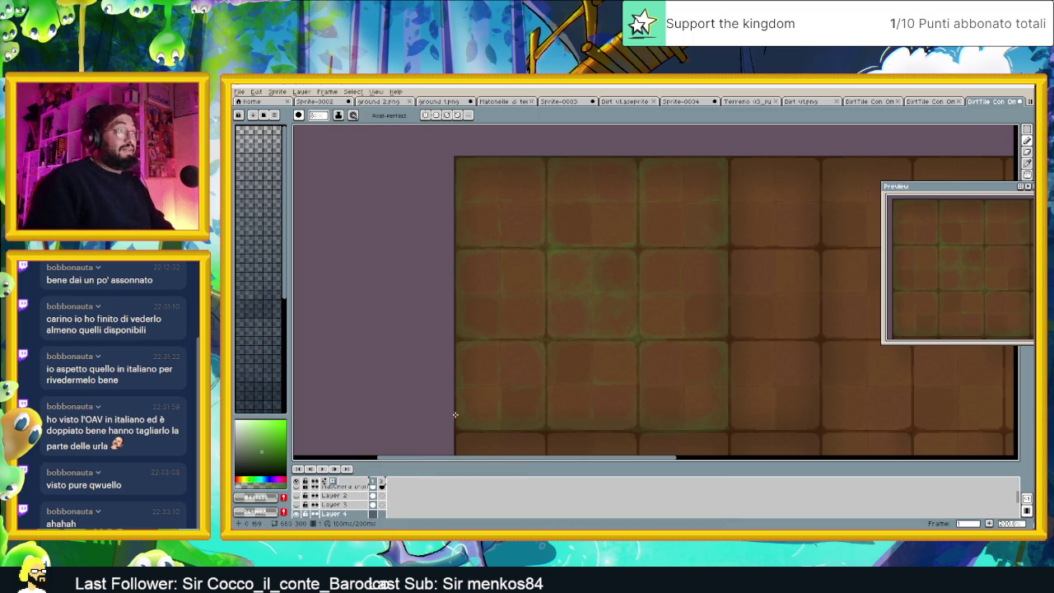
{"action": "scroll", "coordinate": [576, 330], "scroll_direction": "down", "scroll_amount": 2}
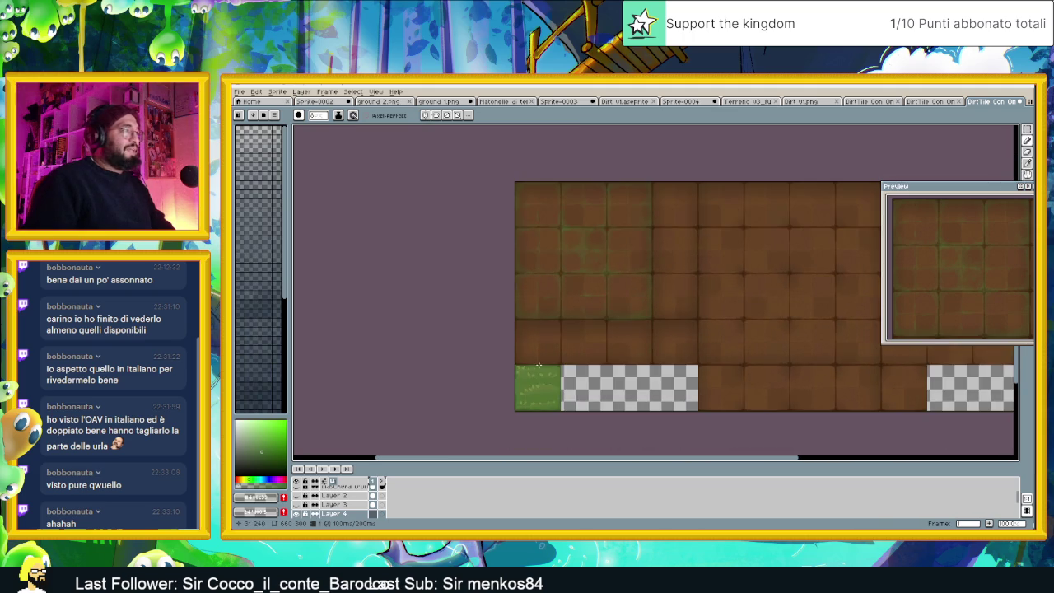
{"action": "scroll", "coordinate": [531, 386], "scroll_direction": "up", "scroll_amount": 2}
{"action": "scroll", "coordinate": [531, 385], "scroll_direction": "up", "scroll_amount": 1}
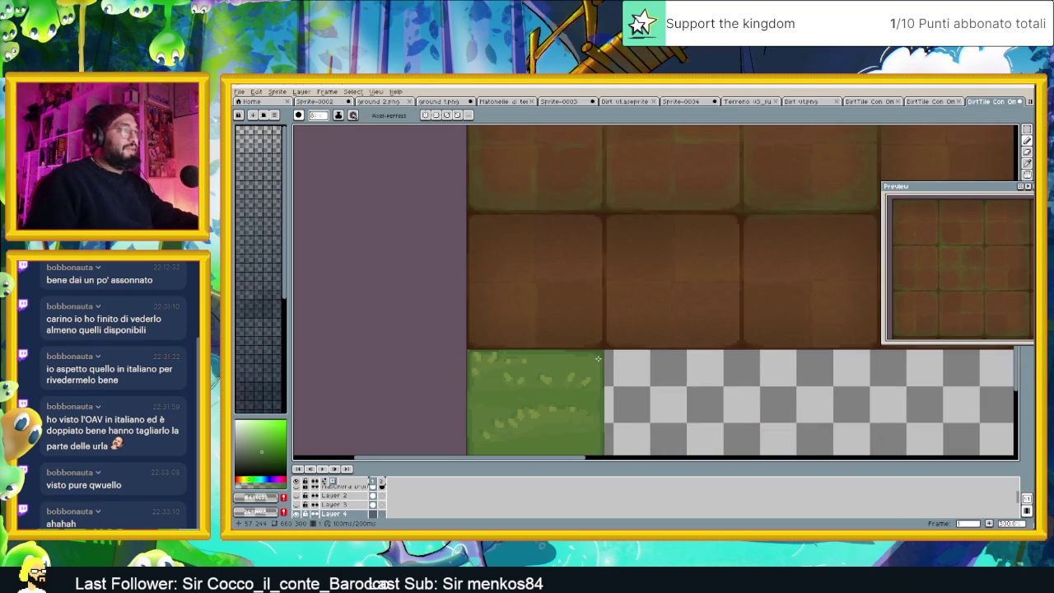
{"action": "scroll", "coordinate": [689, 270], "scroll_direction": "up", "scroll_amount": 1}
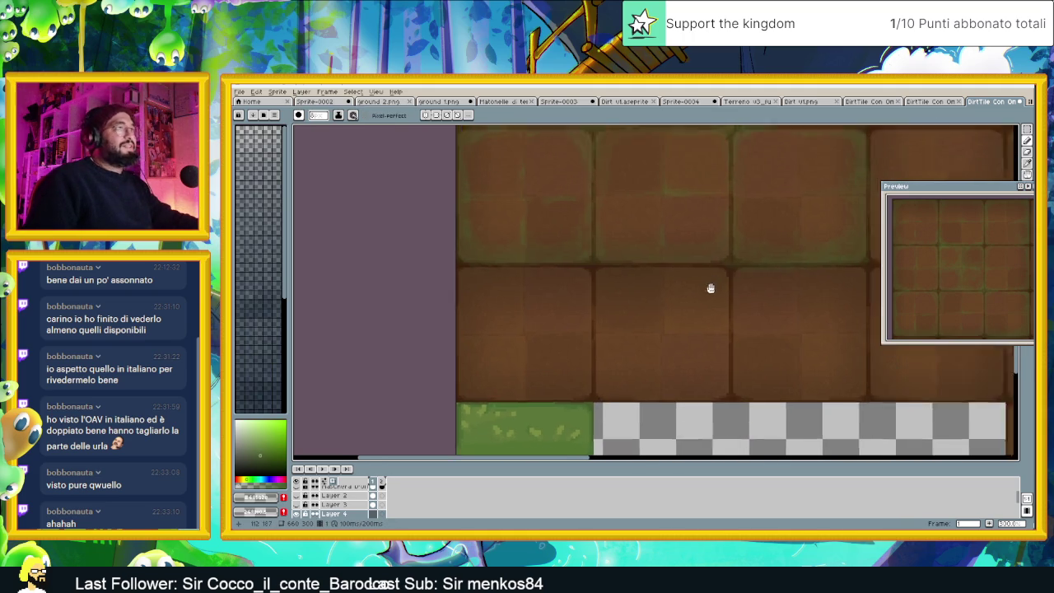
{"action": "scroll", "coordinate": [757, 282], "scroll_direction": "up", "scroll_amount": 1}
{"action": "scroll", "coordinate": [723, 297], "scroll_direction": "up", "scroll_amount": 1}
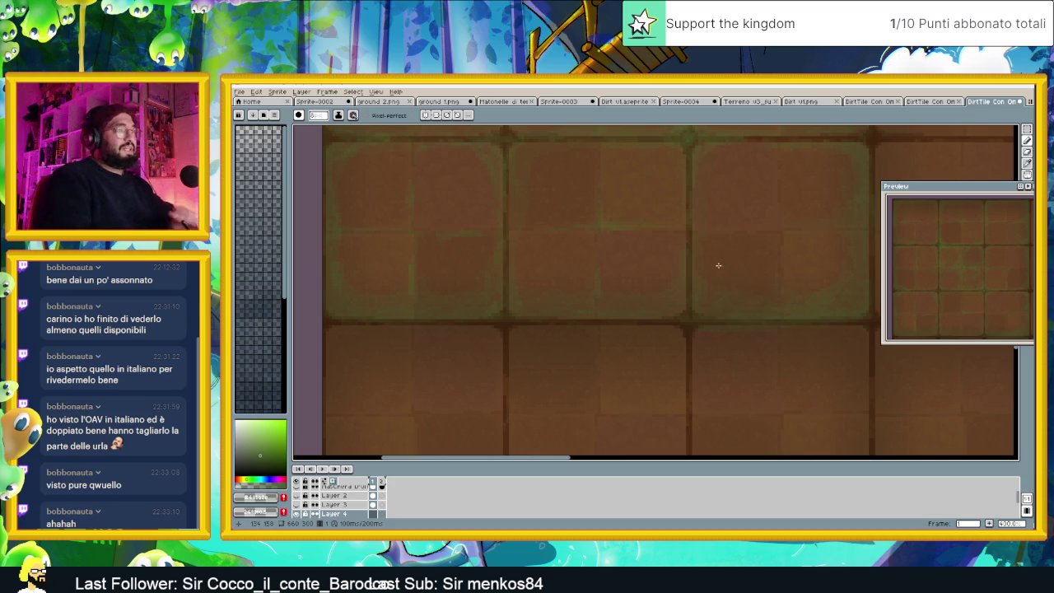
{"action": "left_click", "coordinate": [604, 235]}
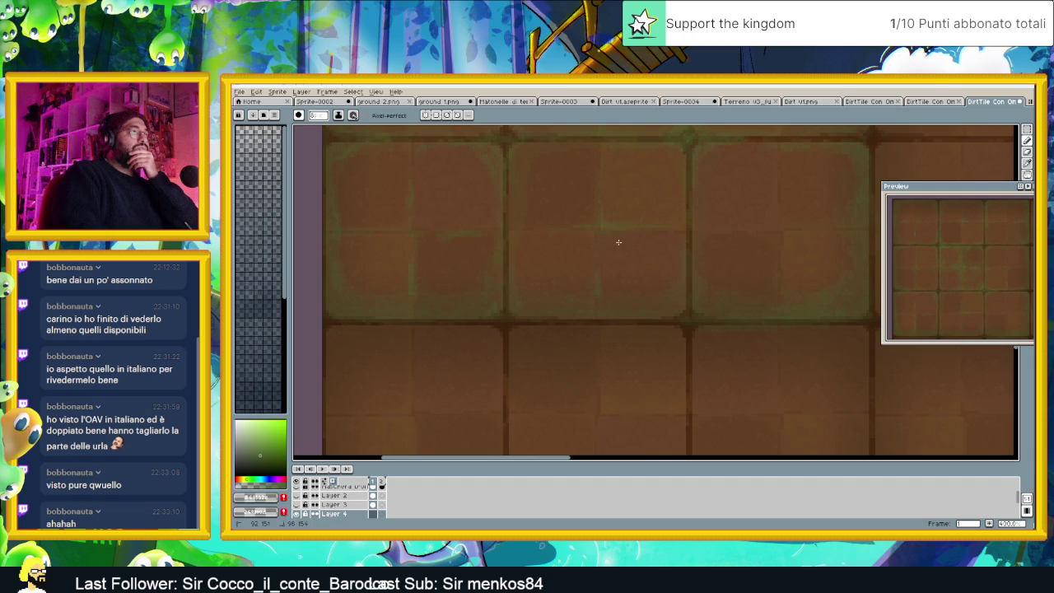
Paint faint green moss strokes along four of the dirt tile seams
{"action": "left_click_drag", "start_coordinate": [637, 253], "coordinate": [653, 275]}
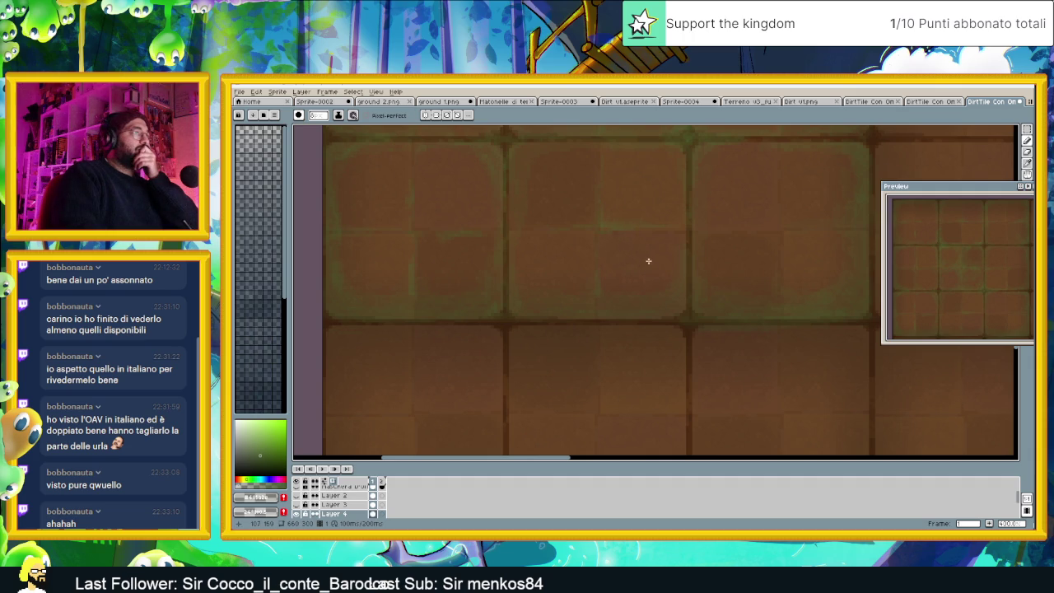
{"action": "left_click_drag", "start_coordinate": [617, 233], "coordinate": [627, 233]}
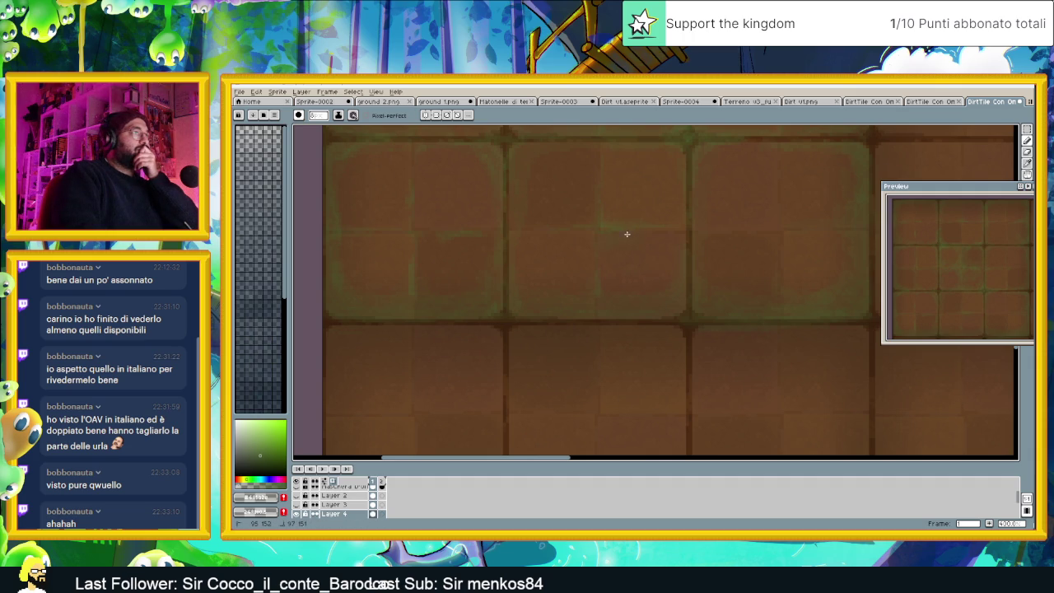
{"action": "left_click_drag", "start_coordinate": [706, 238], "coordinate": [707, 245]}
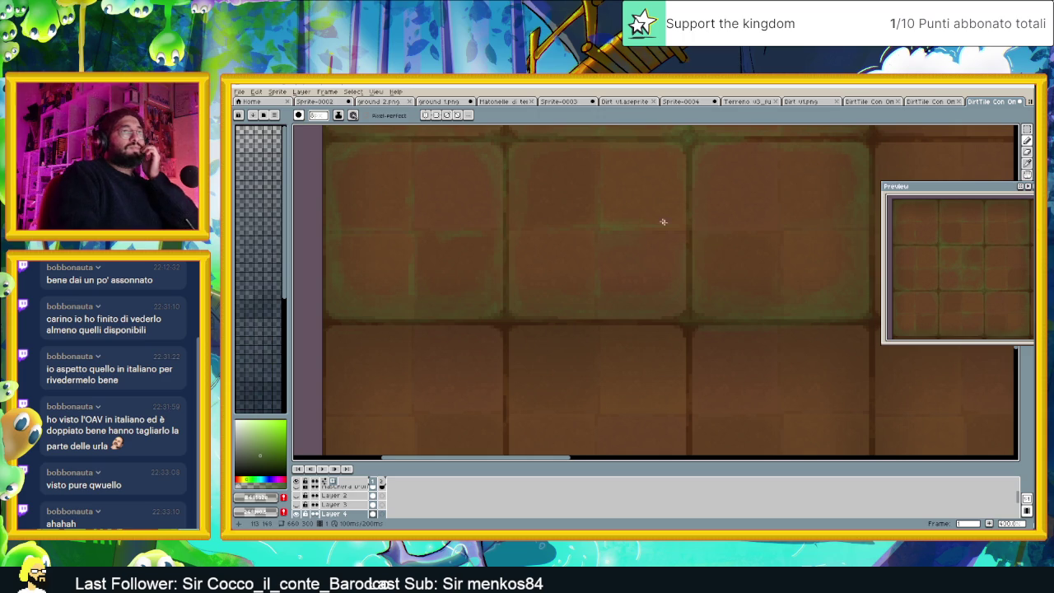
{"action": "left_click_drag", "start_coordinate": [604, 160], "coordinate": [607, 159]}
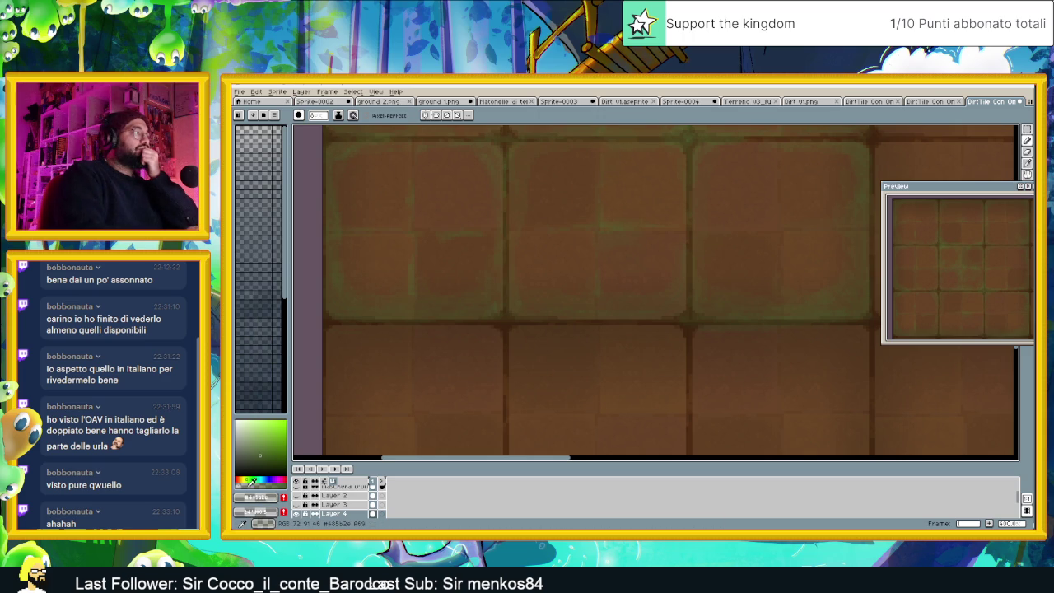
Raise the green colour's alpha, undo the last stroke, and repaint moss along the seams
{"action": "left_click_drag", "start_coordinate": [245, 481], "coordinate": [272, 481]}
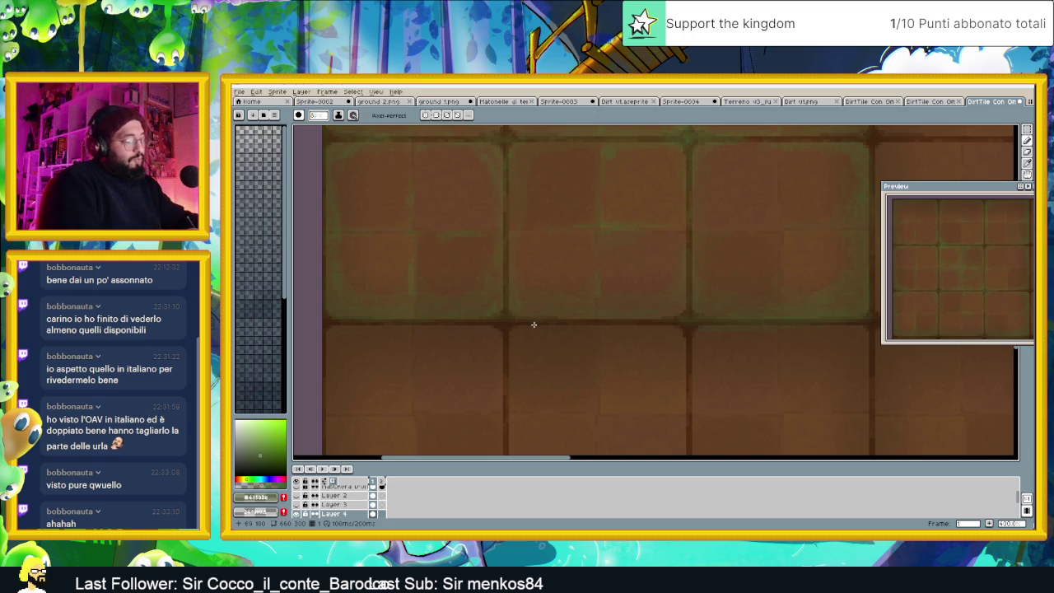
{"action": "key", "text": "ctrl+z"}
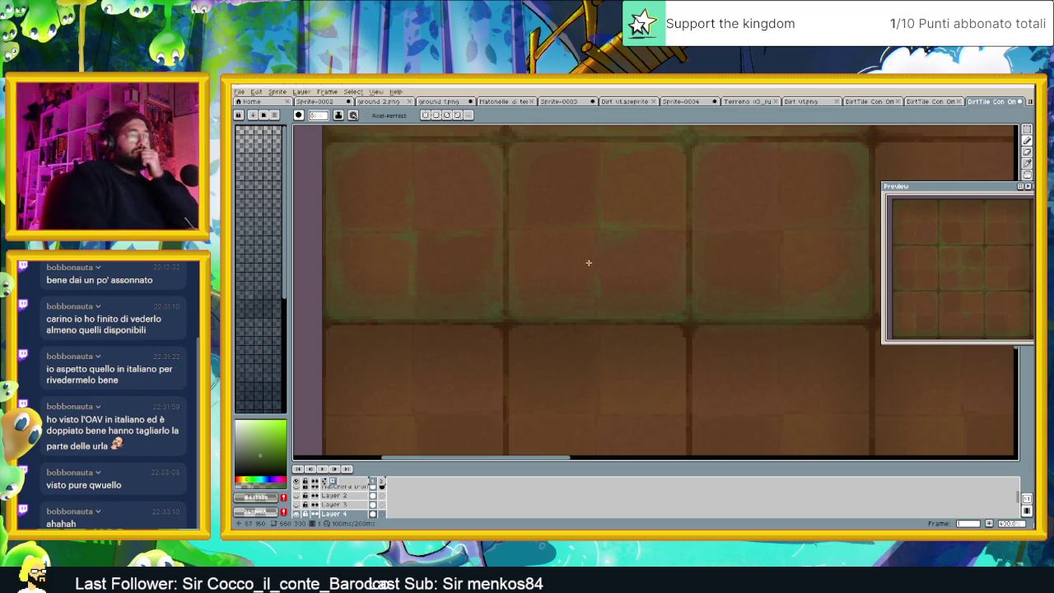
{"action": "left_click_drag", "start_coordinate": [581, 233], "coordinate": [589, 233]}
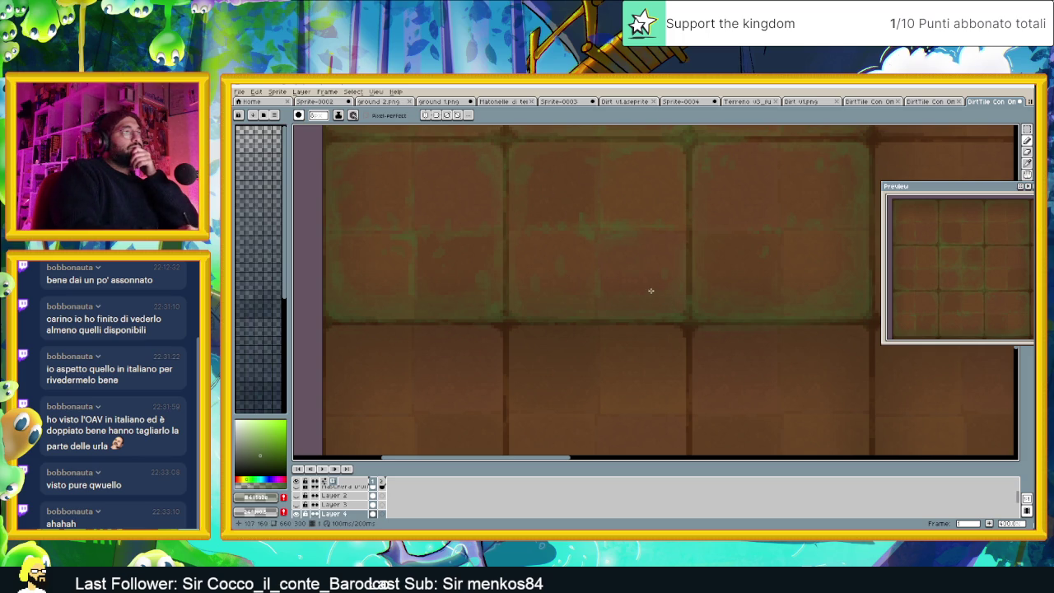
{"action": "scroll", "coordinate": [713, 313], "scroll_direction": "down", "scroll_amount": 1}
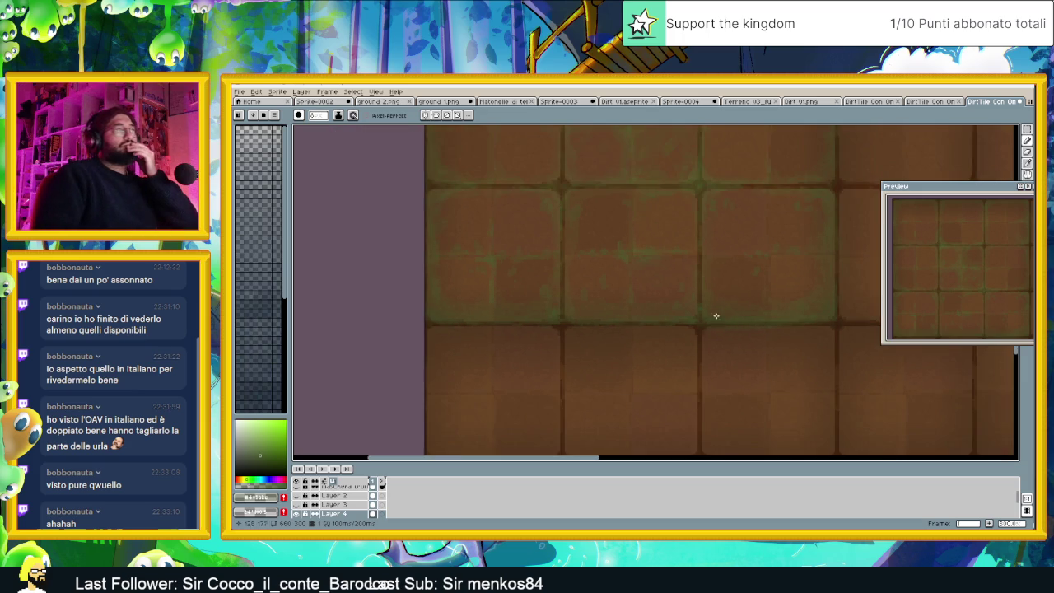
{"action": "scroll", "coordinate": [709, 291], "scroll_direction": "down", "scroll_amount": 1}
{"action": "left_click_drag", "start_coordinate": [708, 292], "coordinate": [598, 381]}
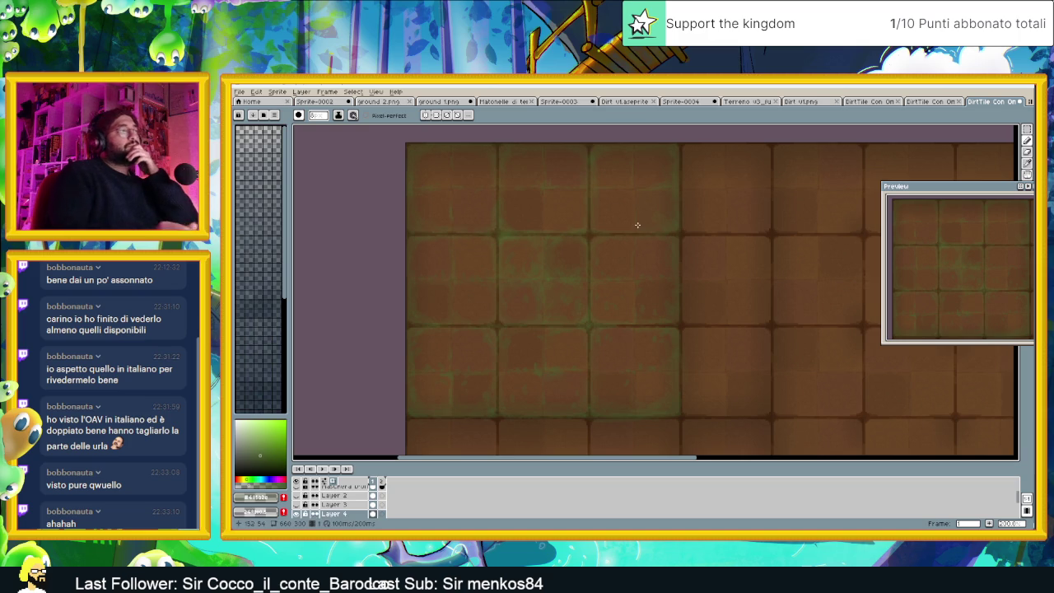
{"action": "scroll", "coordinate": [636, 263], "scroll_direction": "down", "scroll_amount": 2}
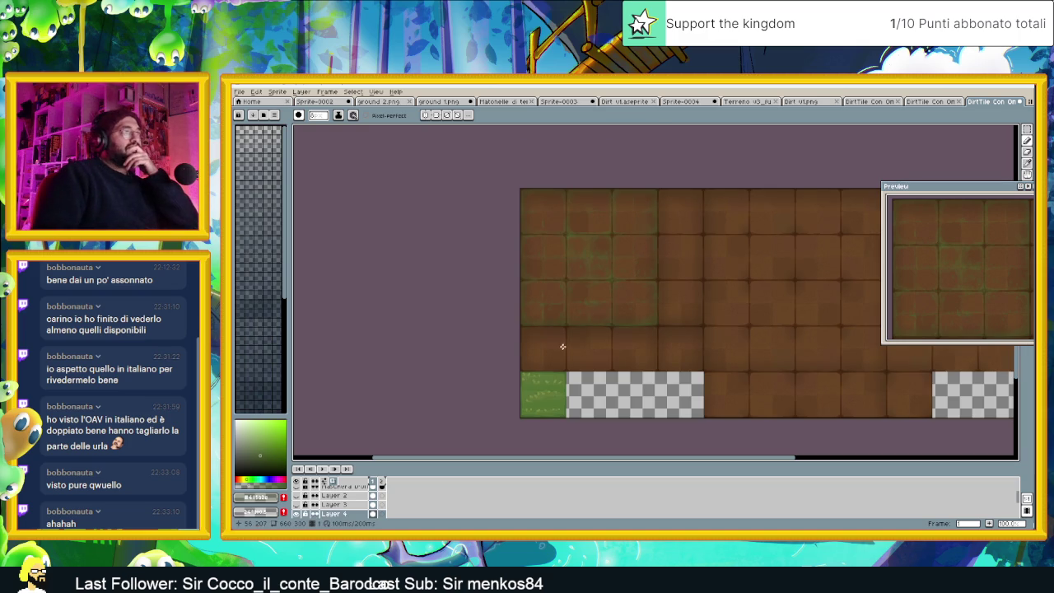
{"action": "scroll", "coordinate": [631, 254], "scroll_direction": "up", "scroll_amount": 1}
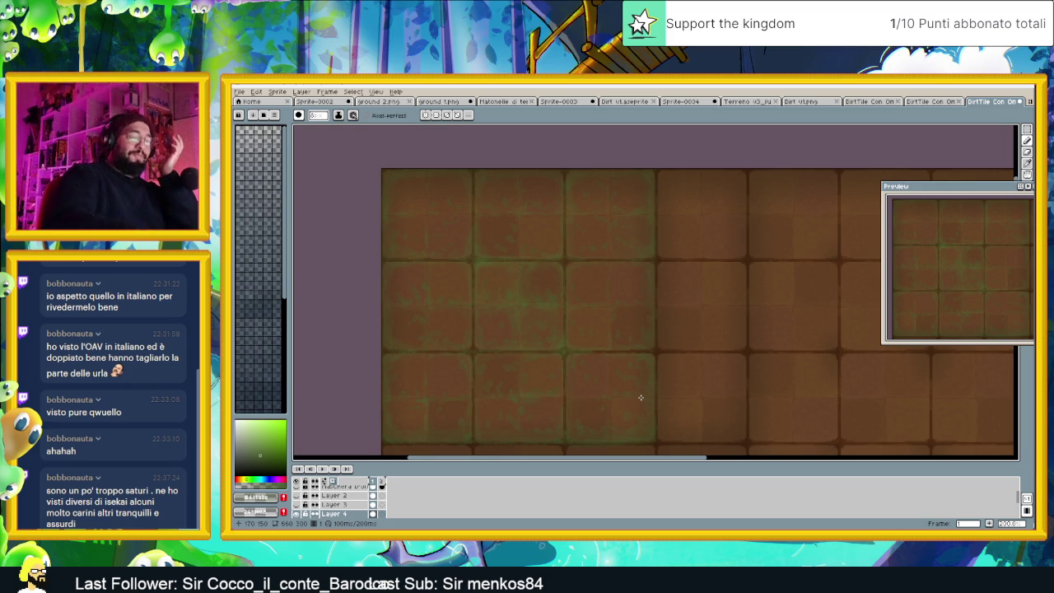
{"action": "scroll", "coordinate": [640, 396], "scroll_direction": "down", "scroll_amount": 2}
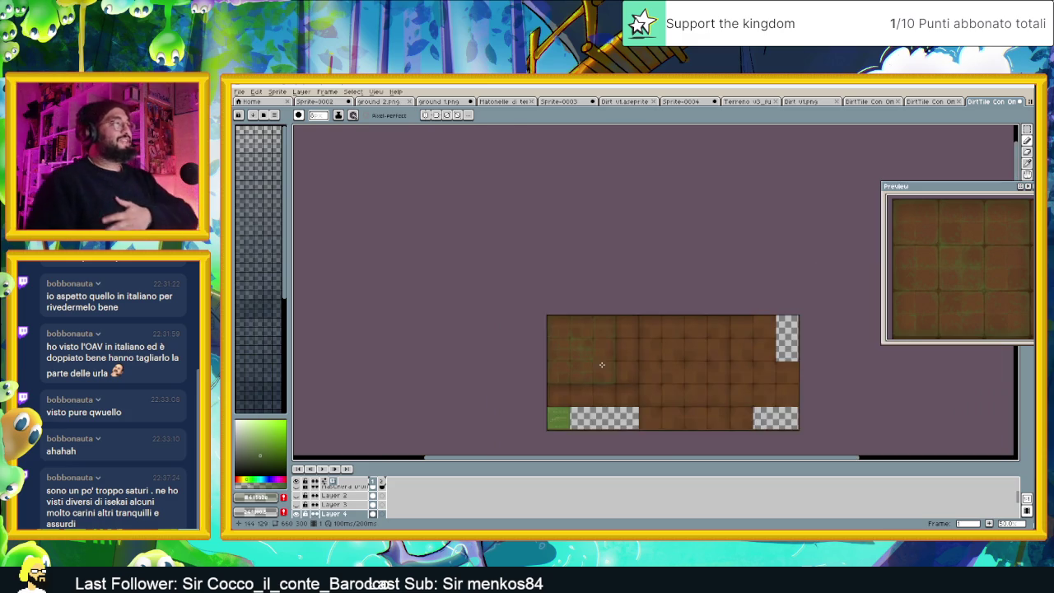
Open Layer 4's properties and adjust its opacity from 24% upward
{"action": "scroll", "coordinate": [600, 368], "scroll_direction": "up", "scroll_amount": 1}
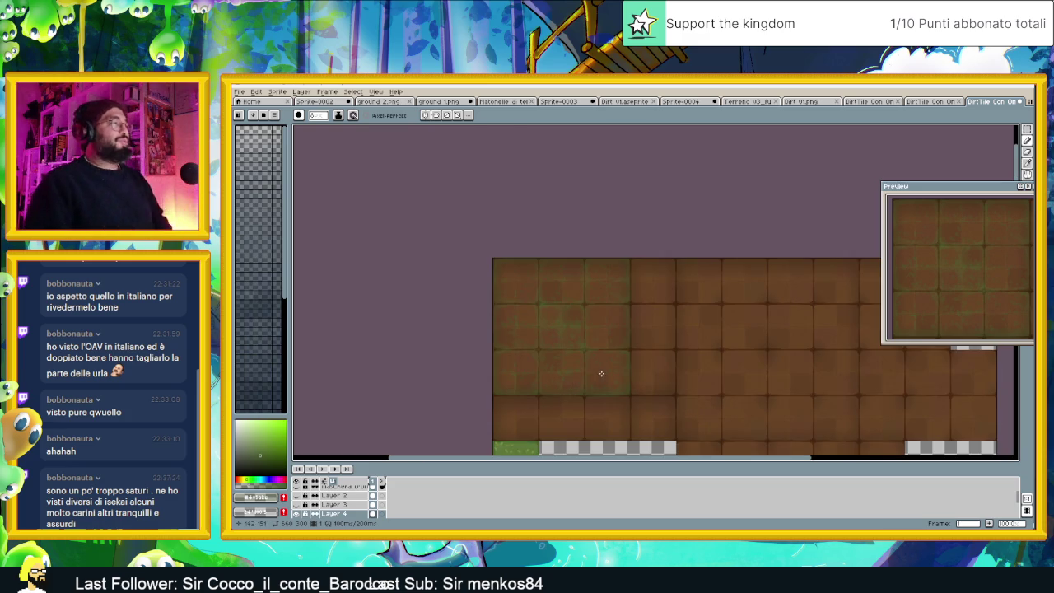
{"action": "double_click", "coordinate": [334, 513]}
{"action": "left_click", "coordinate": [755, 219]}
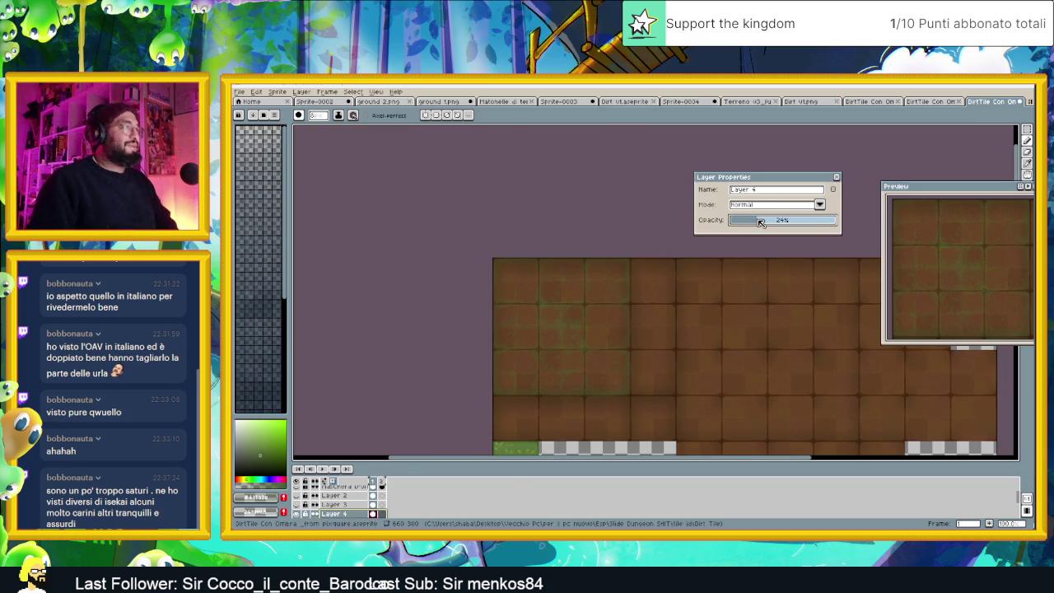
{"action": "scroll", "coordinate": [624, 276], "scroll_direction": "up", "scroll_amount": 1}
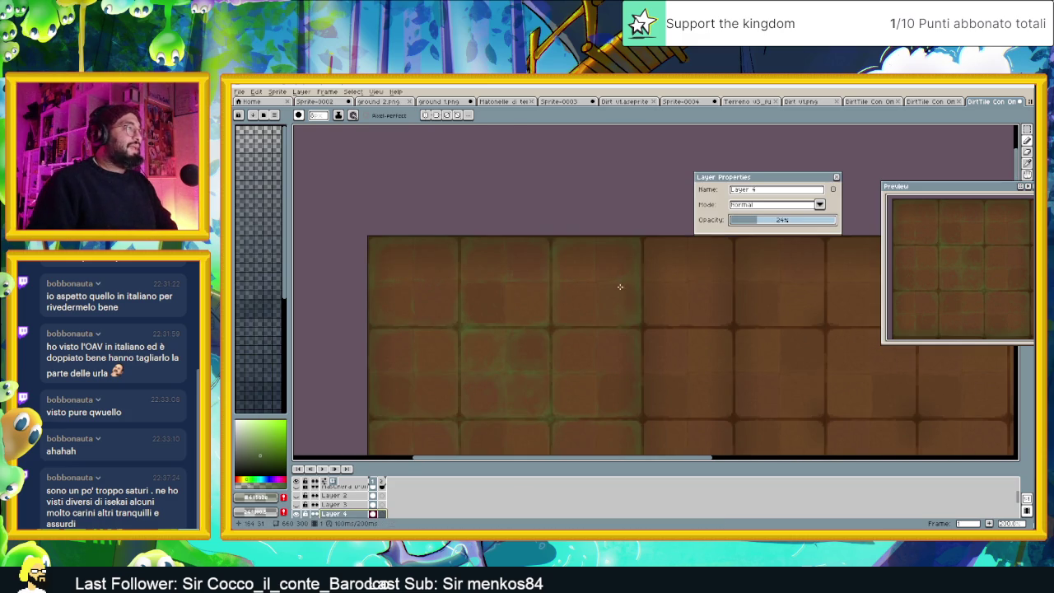
{"action": "scroll", "coordinate": [621, 287], "scroll_direction": "down", "scroll_amount": 1}
{"action": "left_click_drag", "start_coordinate": [757, 224], "coordinate": [797, 221]}
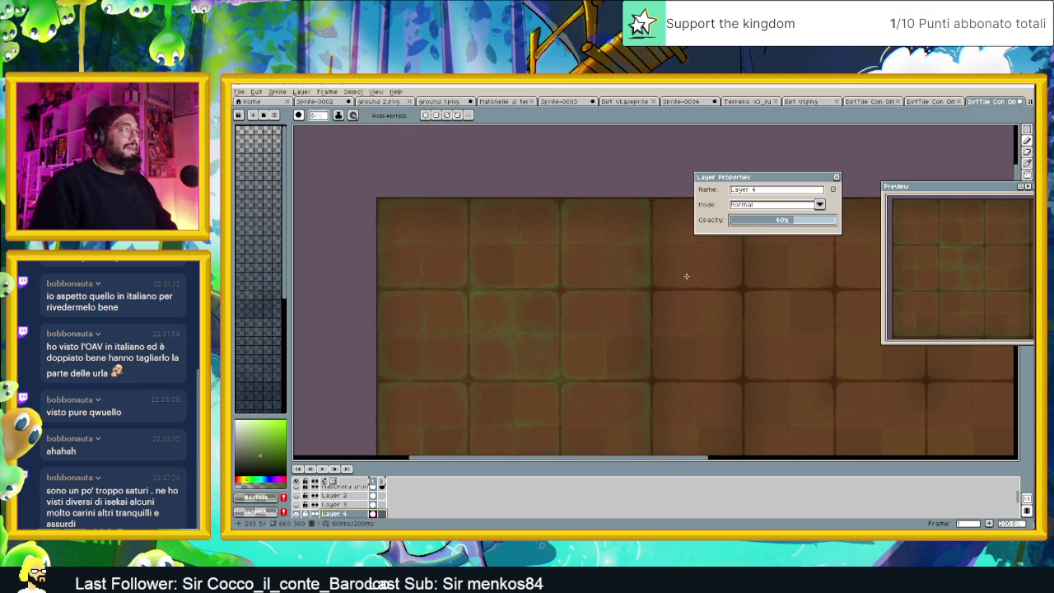
{"action": "scroll", "coordinate": [682, 285], "scroll_direction": "down", "scroll_amount": 1}
{"action": "left_click_drag", "start_coordinate": [689, 283], "coordinate": [680, 297]}
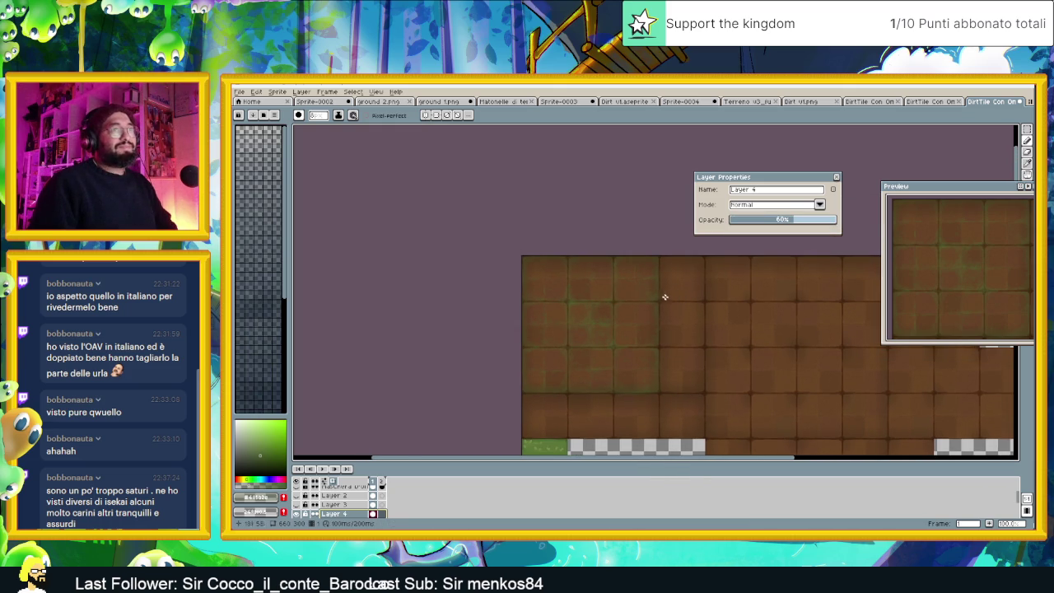
{"action": "scroll", "coordinate": [661, 295], "scroll_direction": "up", "scroll_amount": 1}
Try Difference and then Exclusion blending on Layer 4 at about 39% opacity
{"action": "left_click", "coordinate": [778, 206]}
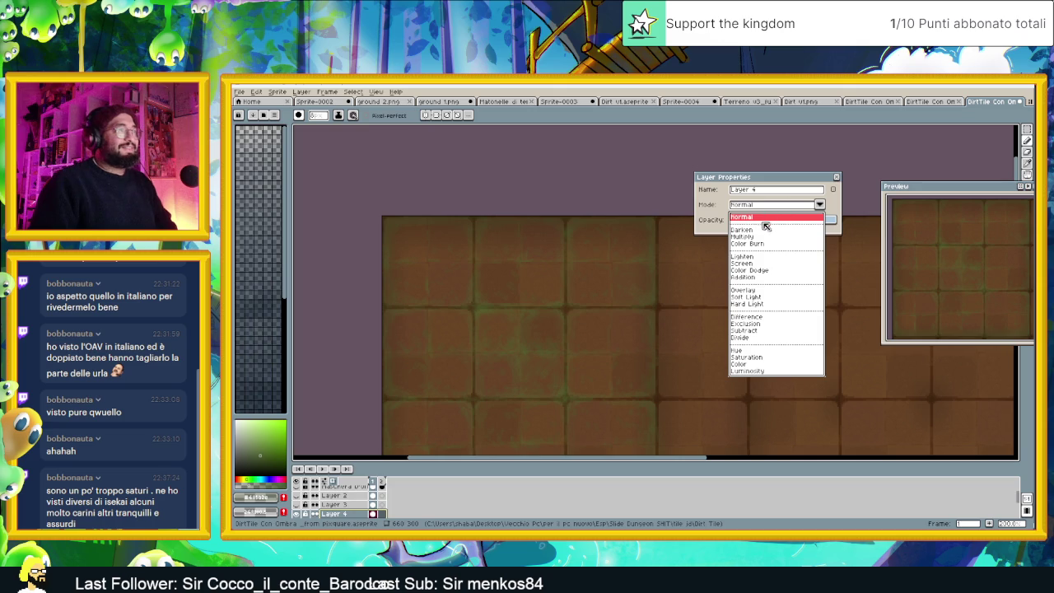
{"action": "left_click", "coordinate": [758, 318]}
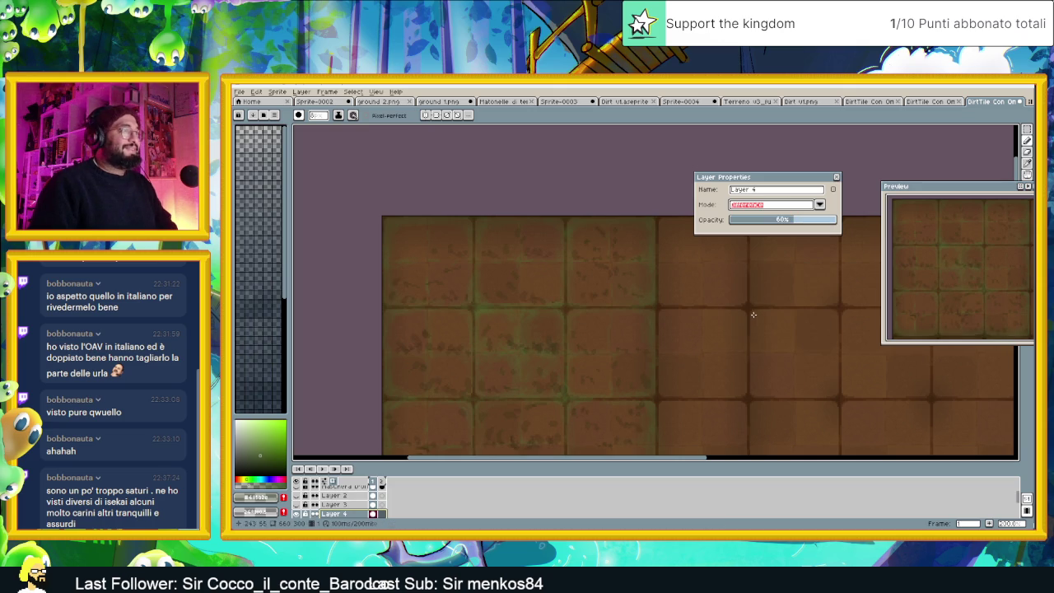
{"action": "left_click", "coordinate": [771, 209]}
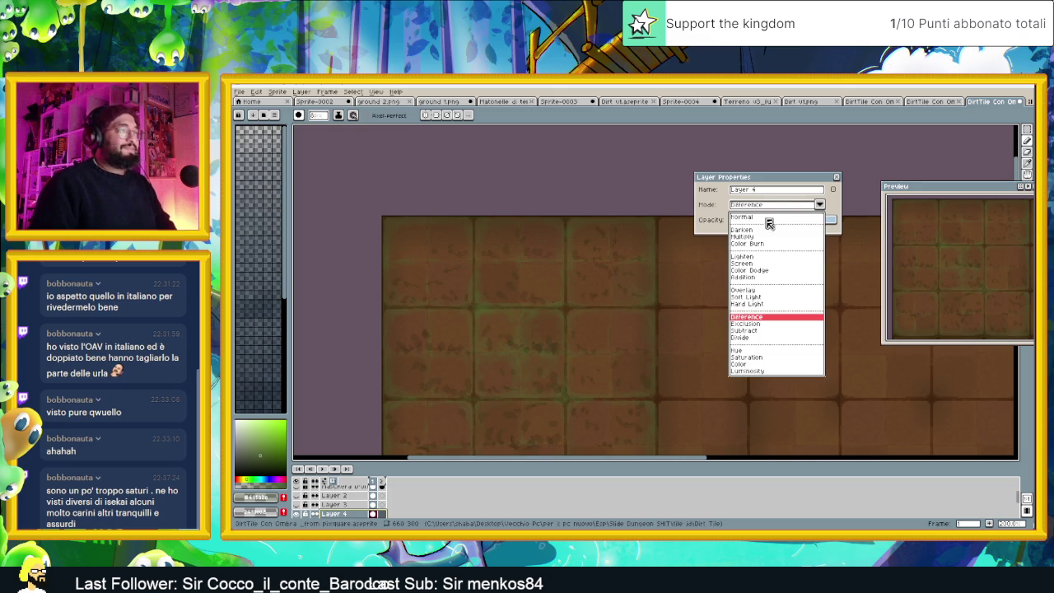
{"action": "left_click", "coordinate": [749, 319]}
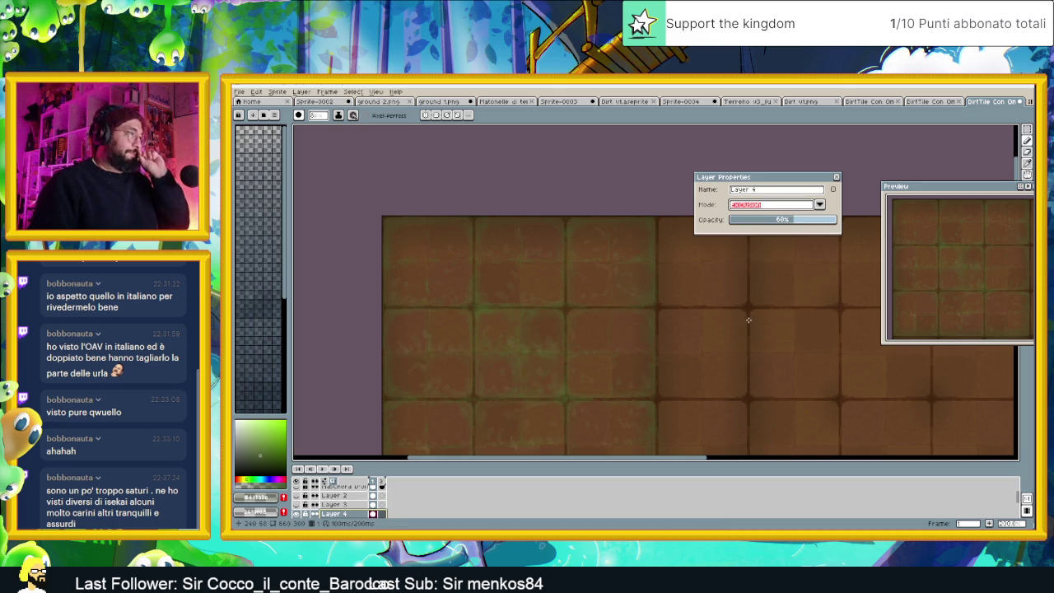
{"action": "left_click", "coordinate": [769, 221]}
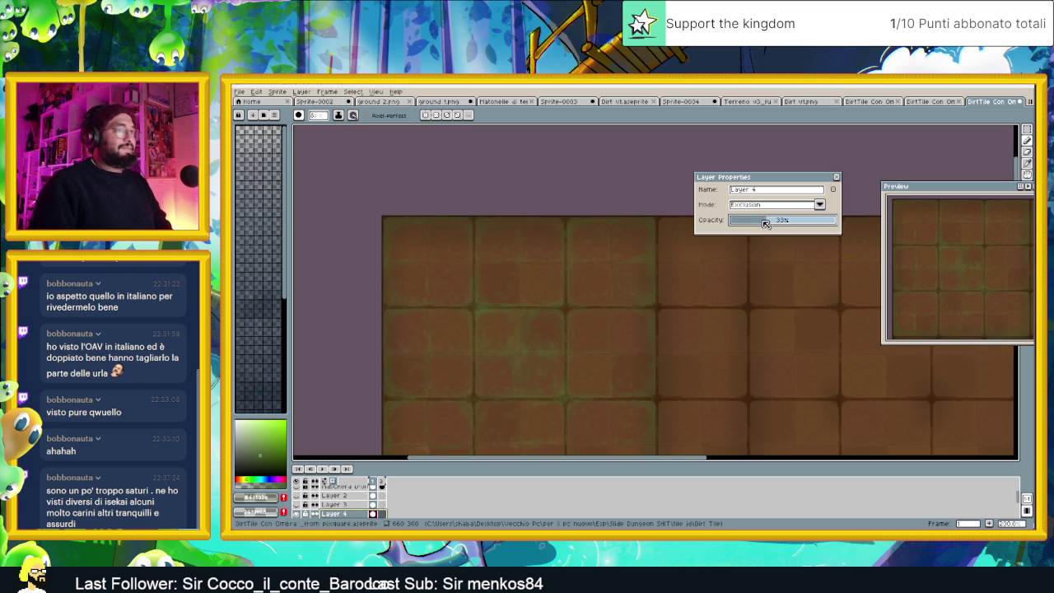
{"action": "left_click_drag", "start_coordinate": [763, 223], "coordinate": [758, 221]}
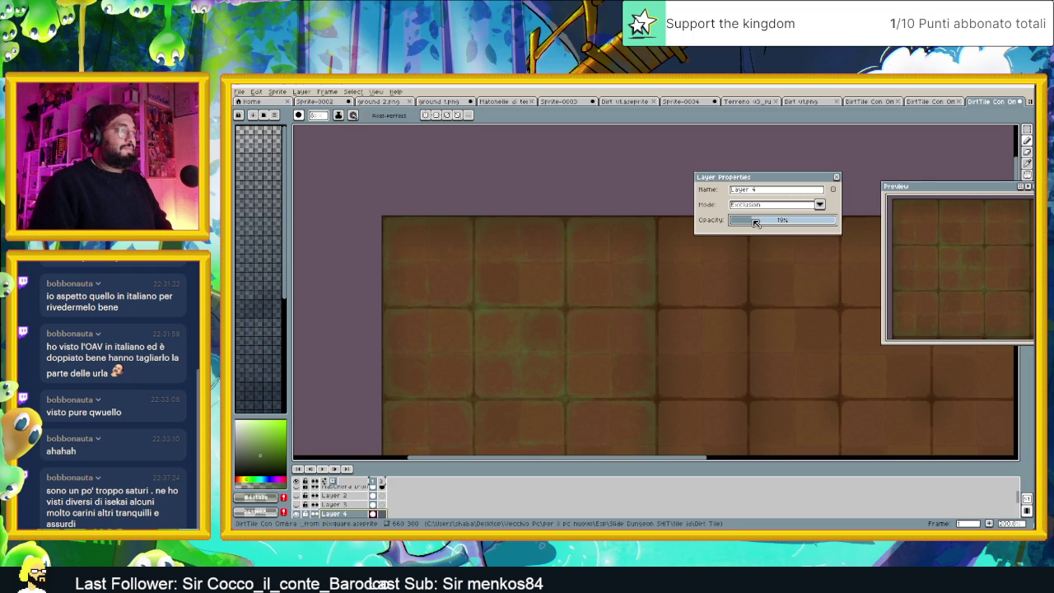
Try Subtract and then Divide blending on the moss layer
{"action": "left_click", "coordinate": [784, 206]}
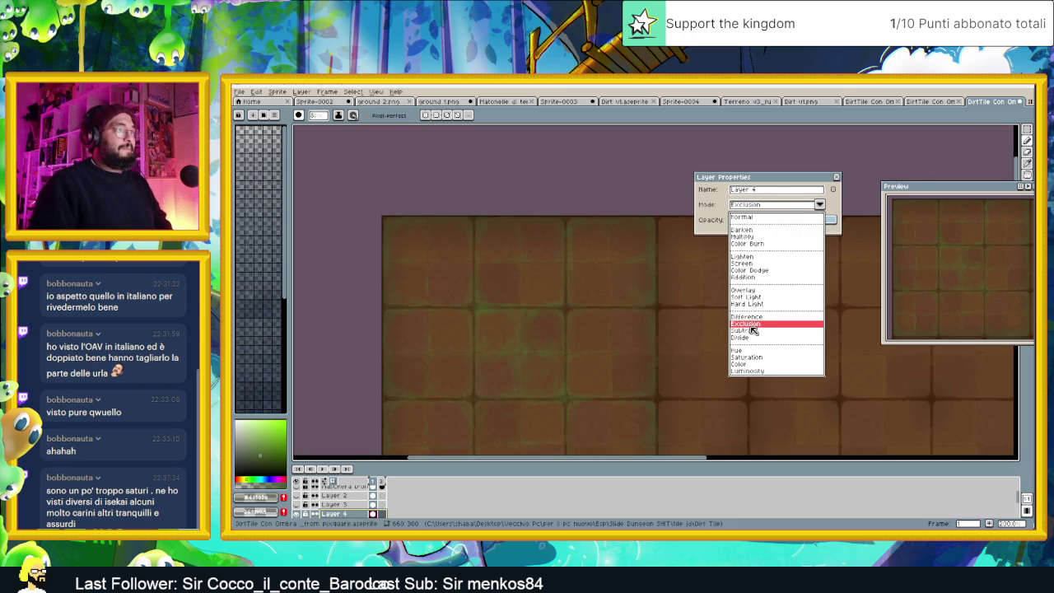
{"action": "left_click", "coordinate": [755, 331]}
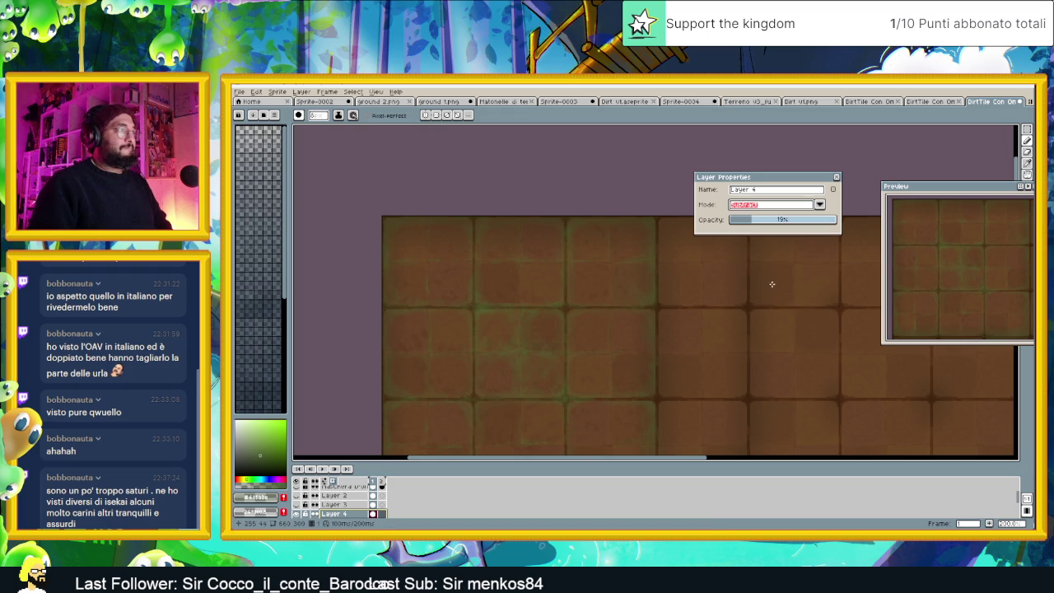
{"action": "scroll", "coordinate": [770, 293], "scroll_direction": "down", "scroll_amount": 1}
{"action": "scroll", "coordinate": [762, 290], "scroll_direction": "up", "scroll_amount": 1}
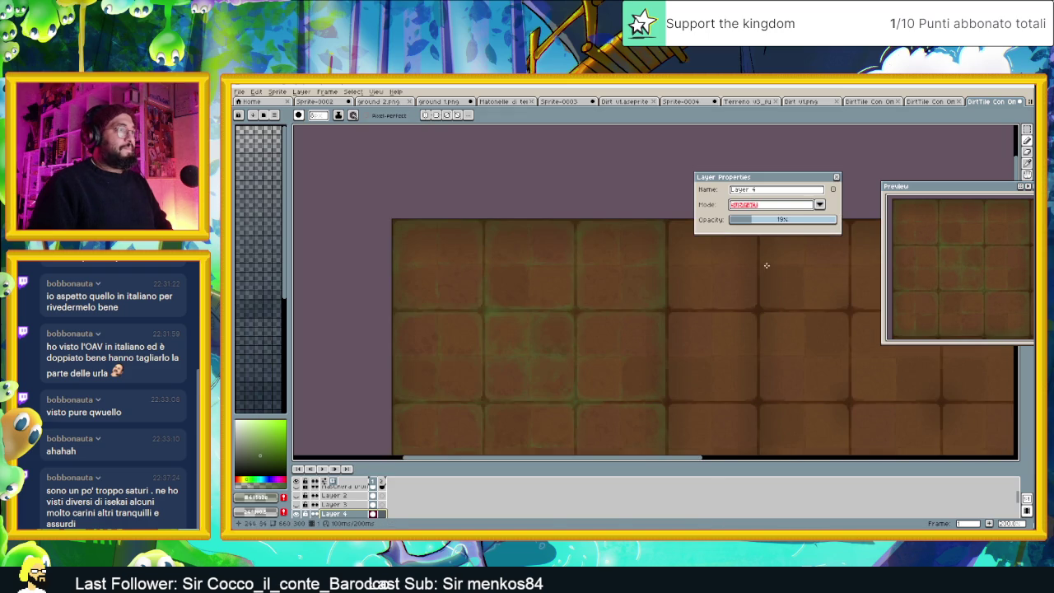
{"action": "left_click", "coordinate": [782, 205]}
{"action": "left_click", "coordinate": [757, 343]}
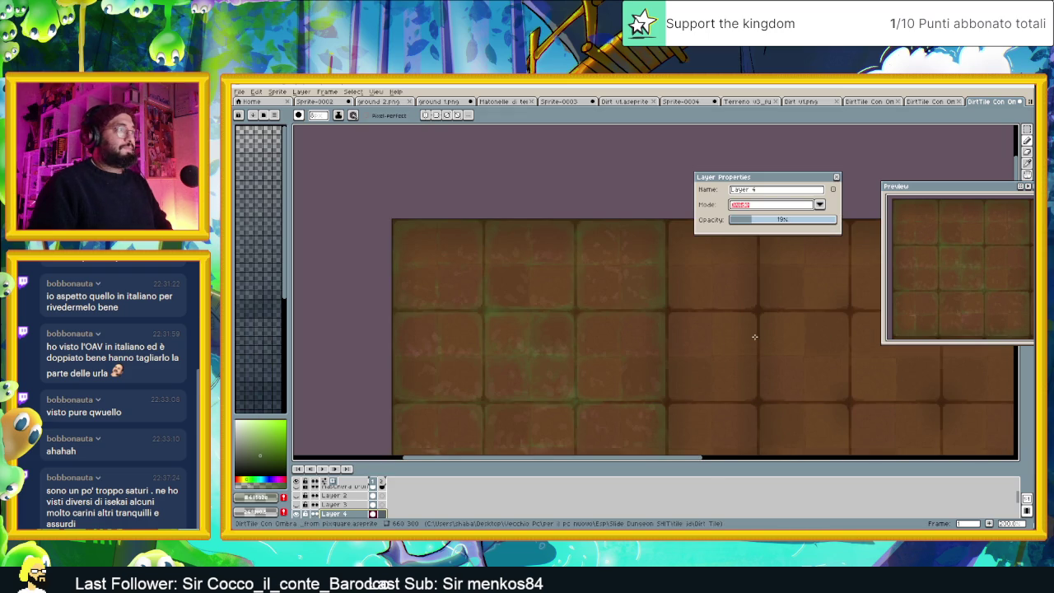
Raise the moss layer opacity to 61%, then try Lighten blending at 88%
{"action": "left_click", "coordinate": [770, 206]}
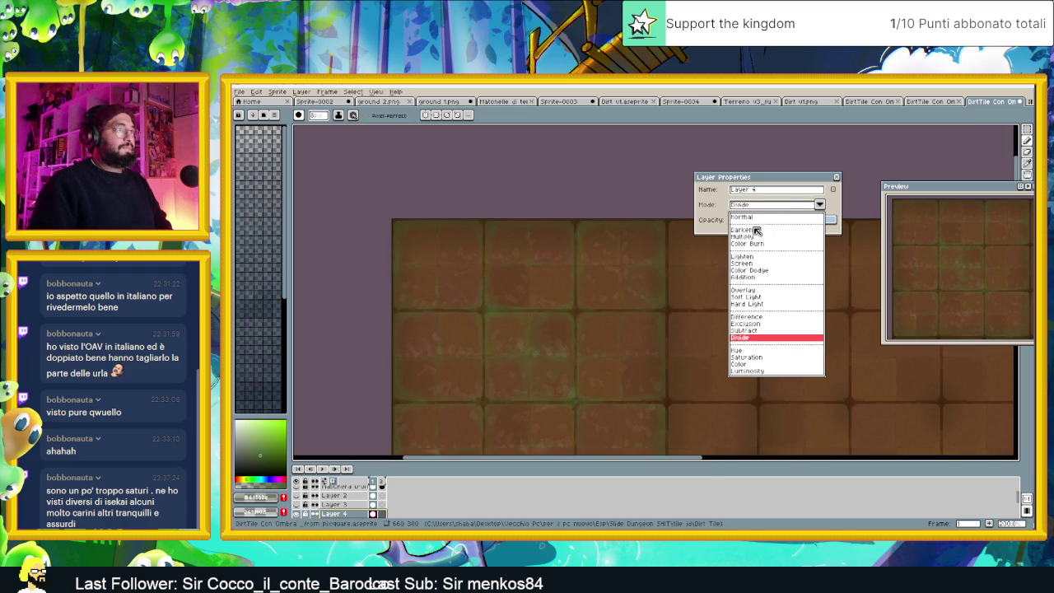
{"action": "left_click", "coordinate": [760, 287]}
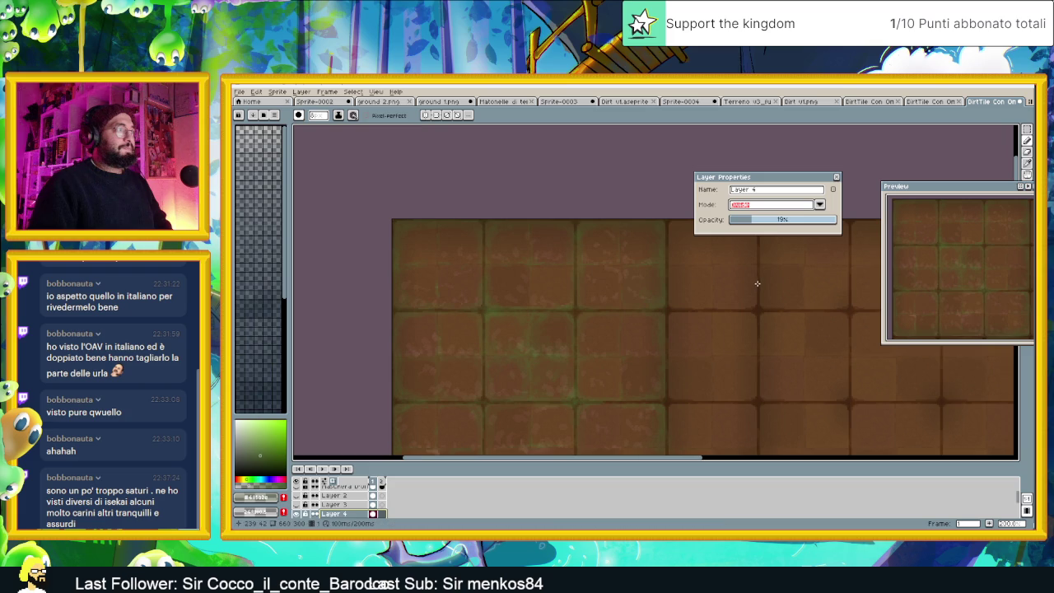
{"action": "left_click", "coordinate": [768, 208]}
{"action": "left_click", "coordinate": [767, 220]}
{"action": "left_click_drag", "start_coordinate": [773, 222], "coordinate": [797, 224]}
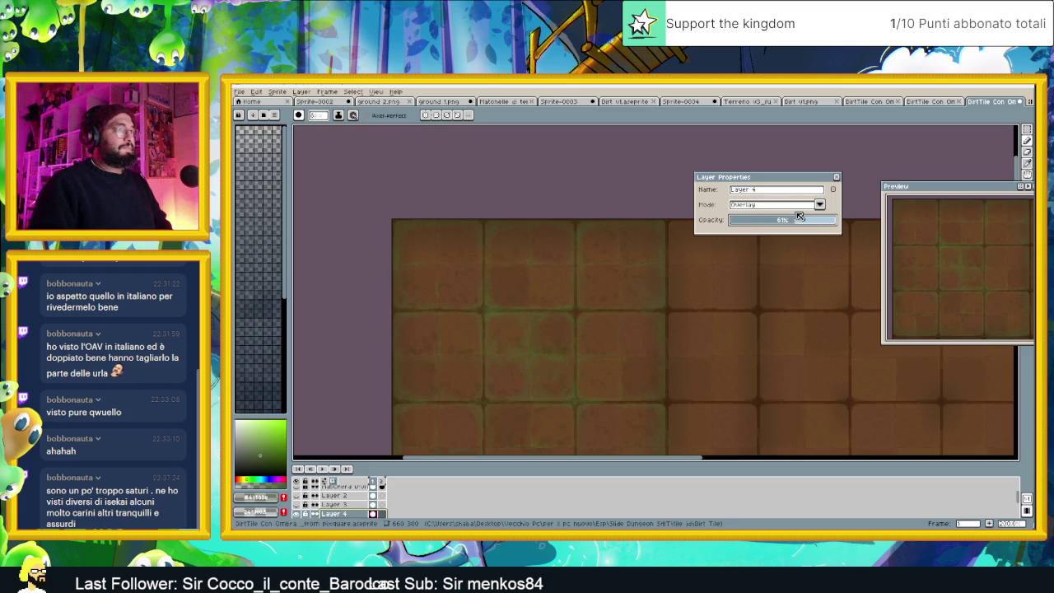
{"action": "left_click", "coordinate": [795, 205]}
{"action": "left_click", "coordinate": [750, 253]}
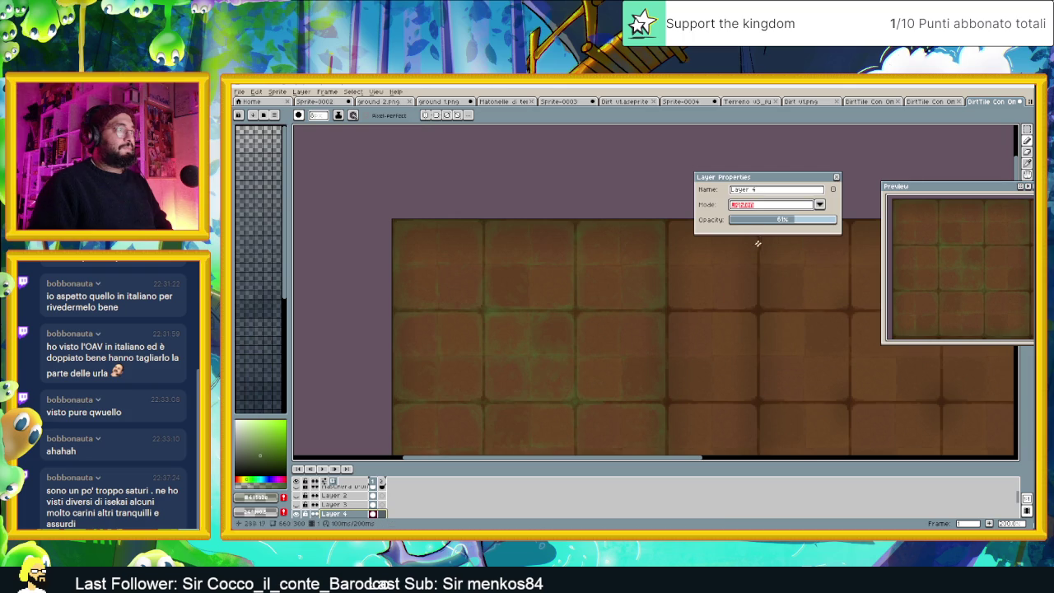
{"action": "left_click_drag", "start_coordinate": [778, 223], "coordinate": [826, 223]}
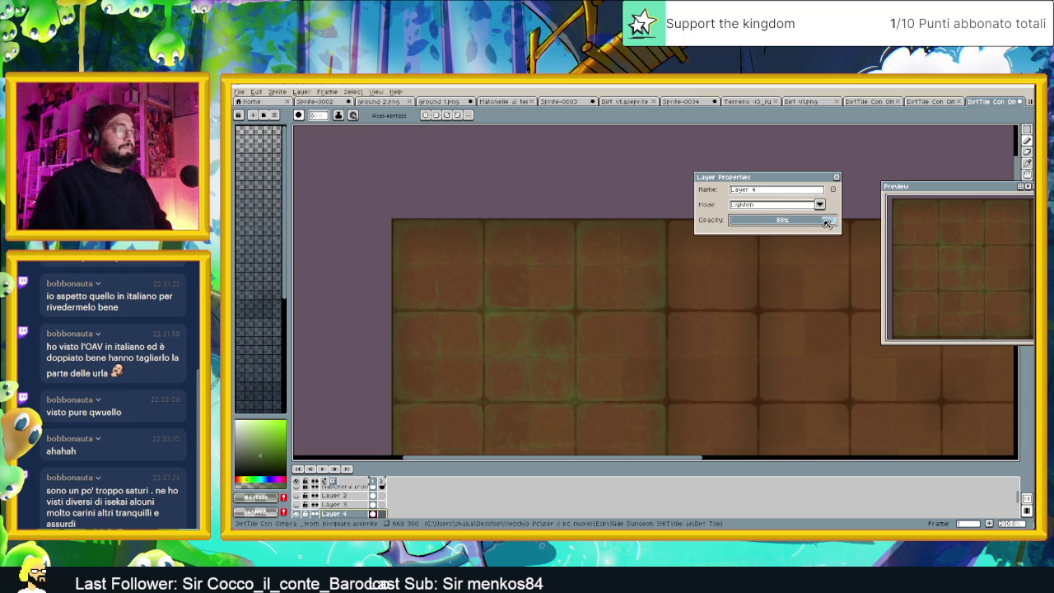
Set the moss layer back to Normal blending and fine-tune its opacity to about 42%
{"action": "left_click", "coordinate": [787, 207]}
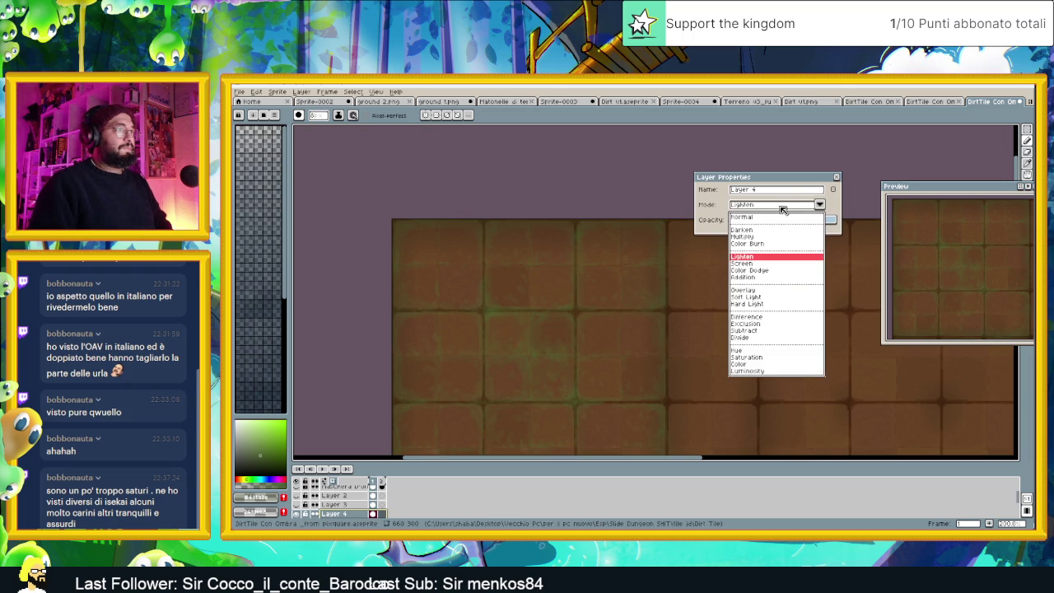
{"action": "left_click", "coordinate": [764, 222]}
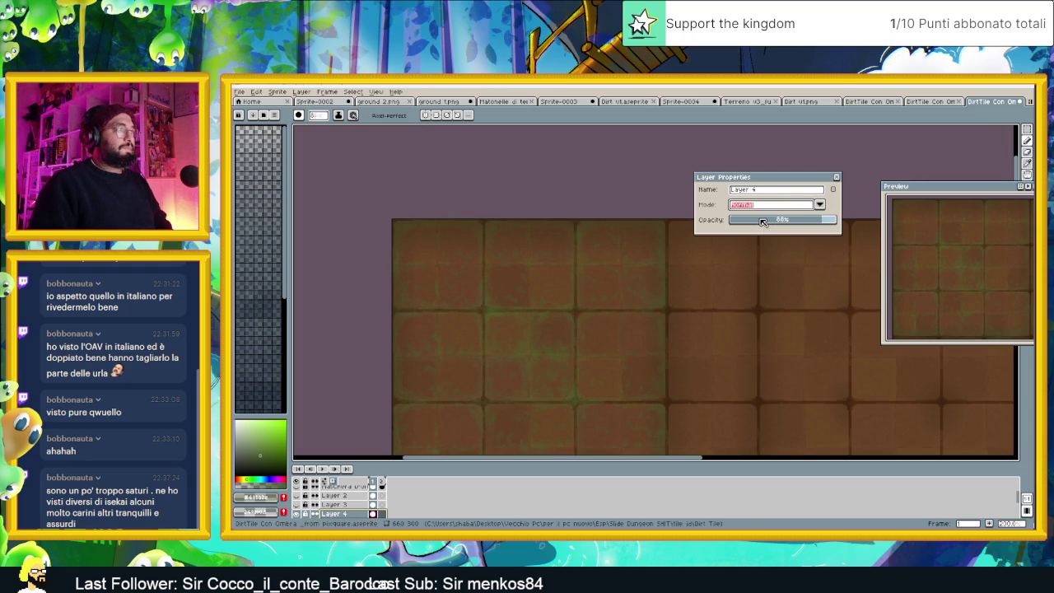
{"action": "left_click_drag", "start_coordinate": [763, 222], "coordinate": [746, 225]}
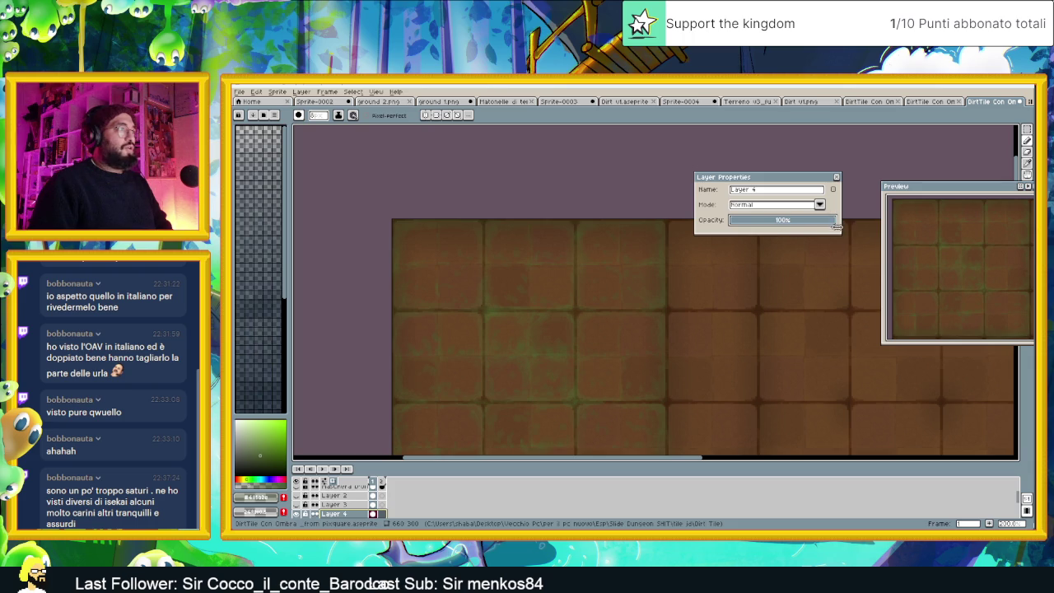
{"action": "left_click_drag", "start_coordinate": [782, 220], "coordinate": [768, 221]}
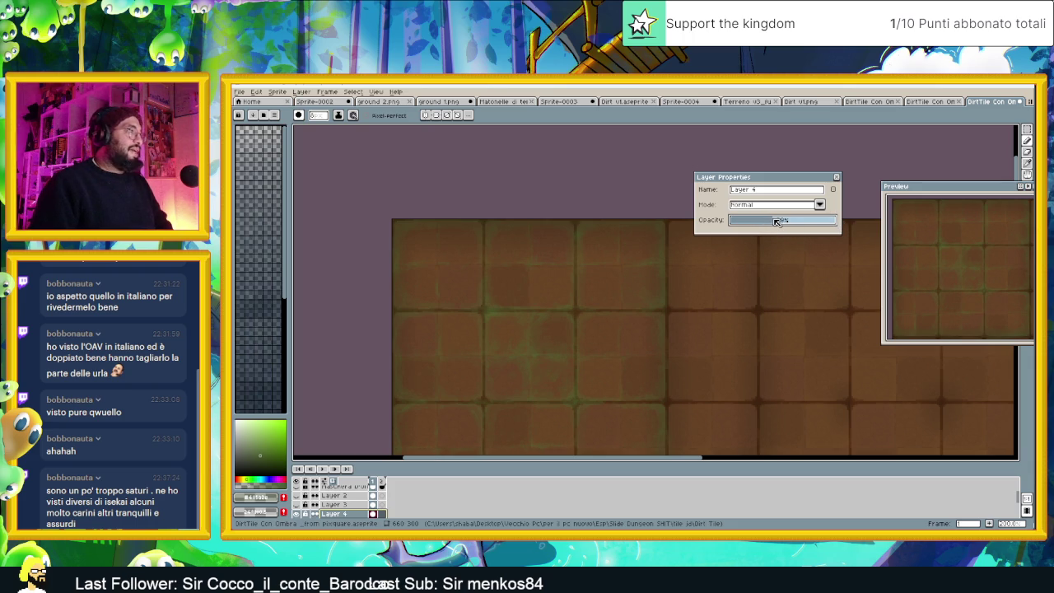
{"action": "scroll", "coordinate": [657, 311], "scroll_direction": "down", "scroll_amount": 1}
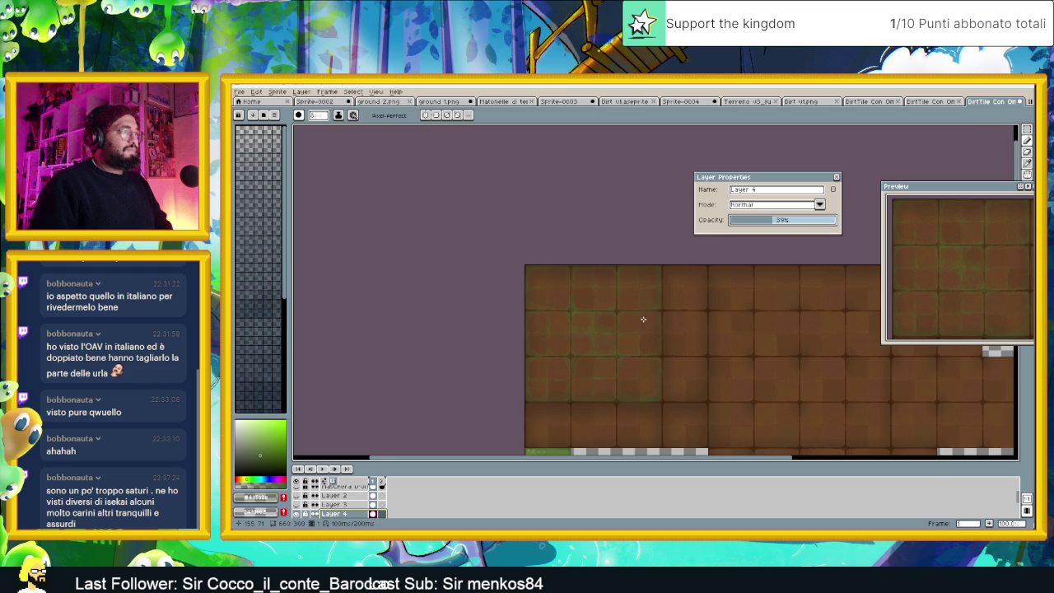
{"action": "scroll", "coordinate": [643, 319], "scroll_direction": "up", "scroll_amount": 1}
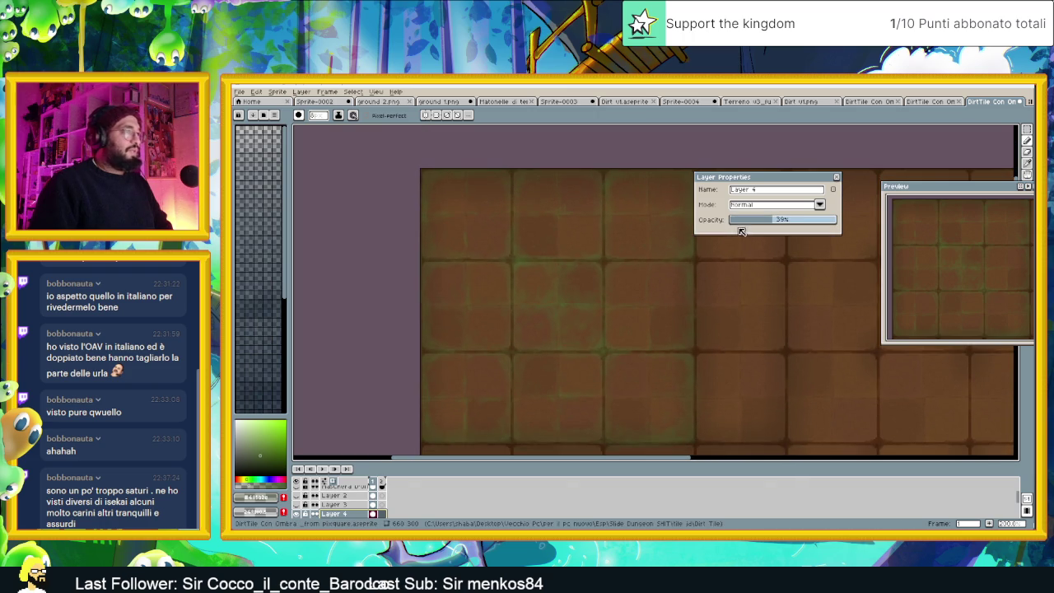
{"action": "left_click", "coordinate": [782, 220]}
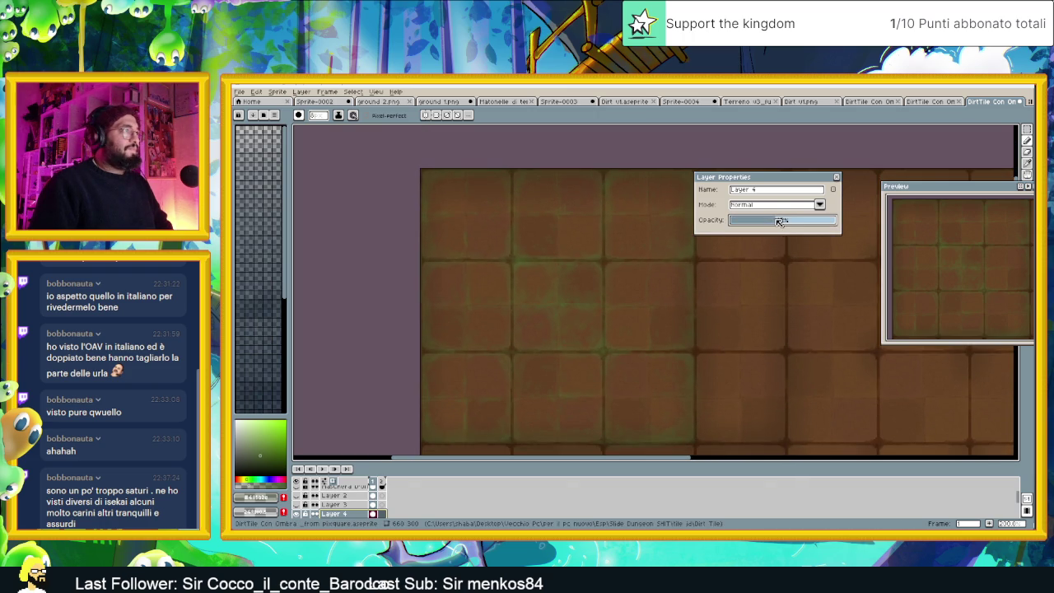
Close the Layer Properties dialog and switch over to the web browser
{"action": "left_click", "coordinate": [837, 178]}
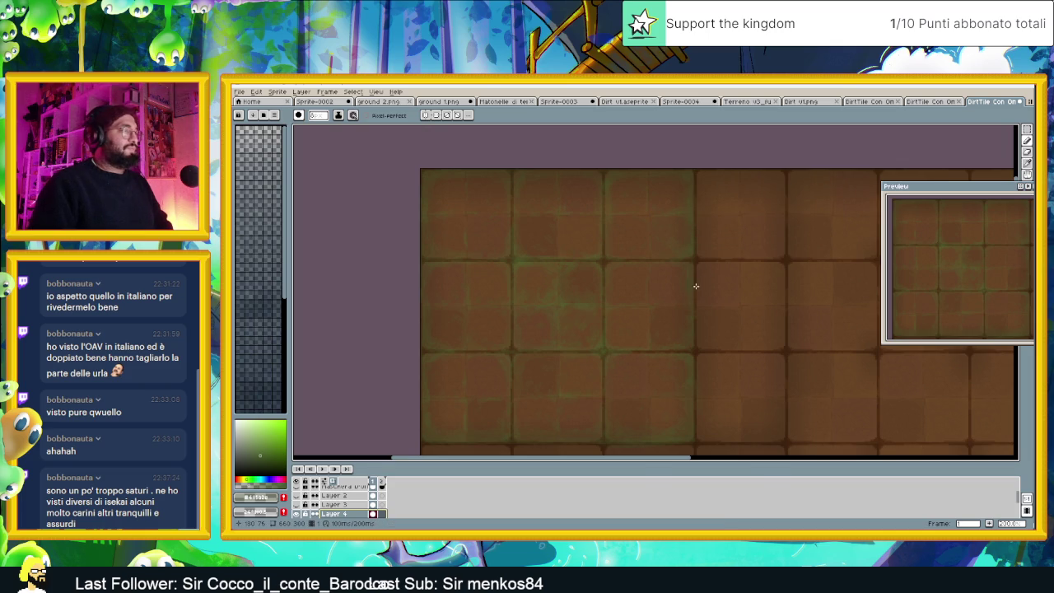
{"action": "scroll", "coordinate": [696, 286], "scroll_direction": "down", "scroll_amount": 2}
{"action": "scroll", "coordinate": [683, 296], "scroll_direction": "up", "scroll_amount": 2}
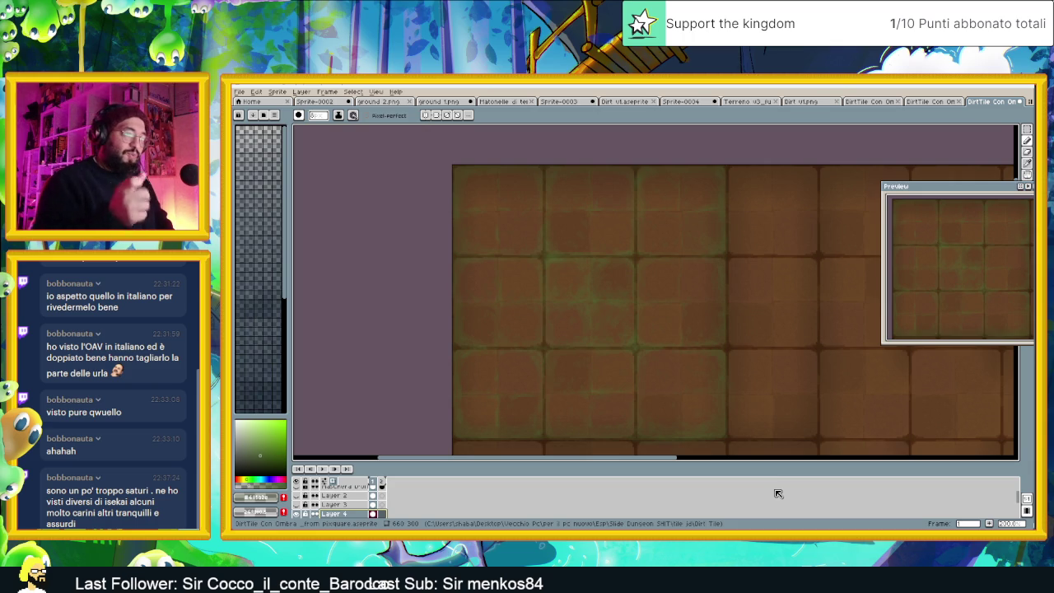
{"action": "key", "text": "alt+Tab"}
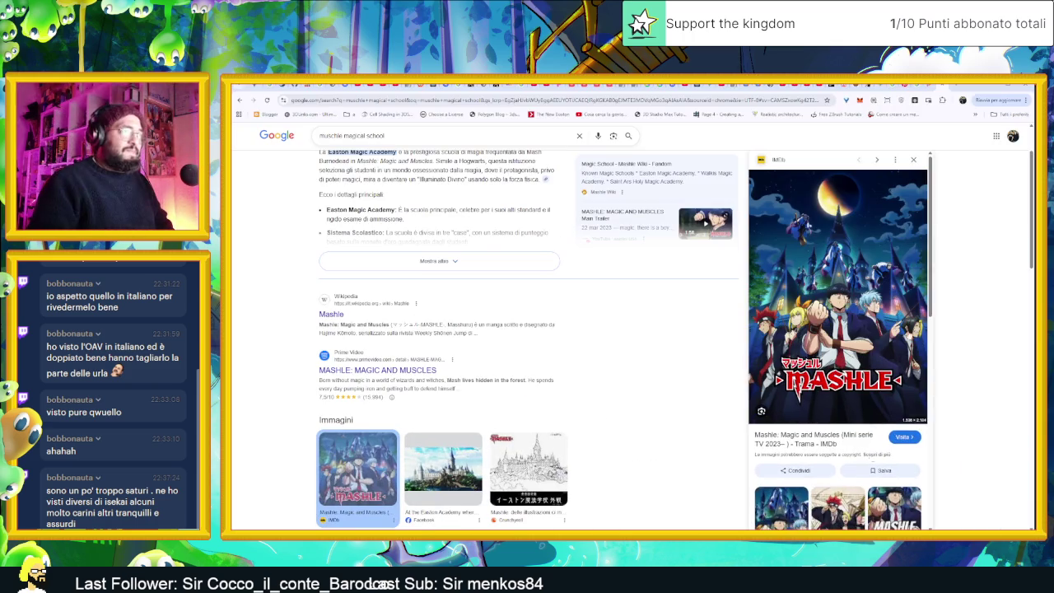
Search Google for crunchyroll in a new tab and open the sponsored Crunchyroll result
{"action": "key", "text": "ctrl+t"}
{"action": "type", "text": "chrun"}
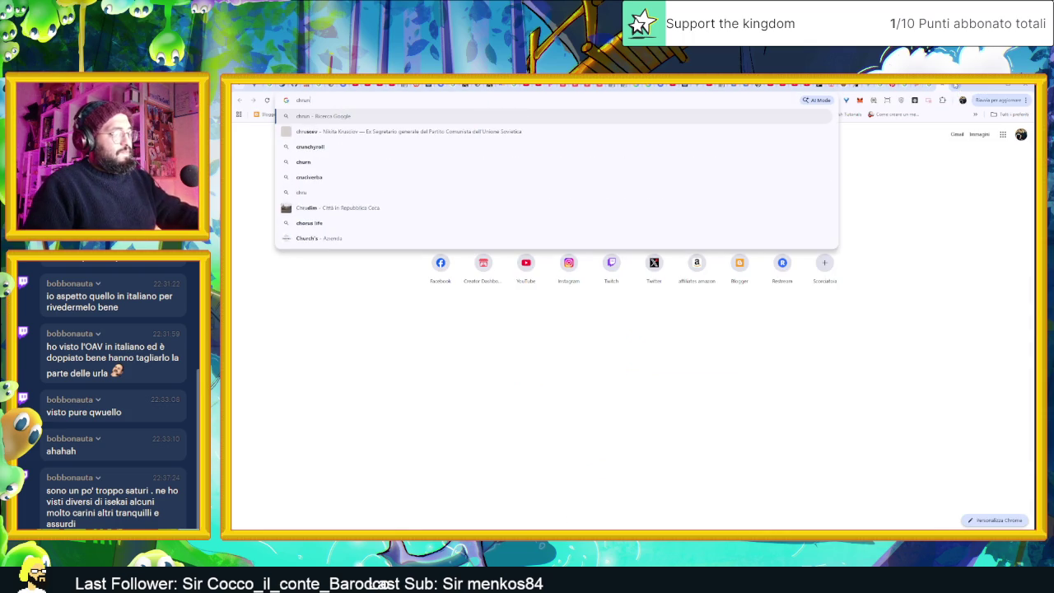
{"action": "type", "text": "chy"}
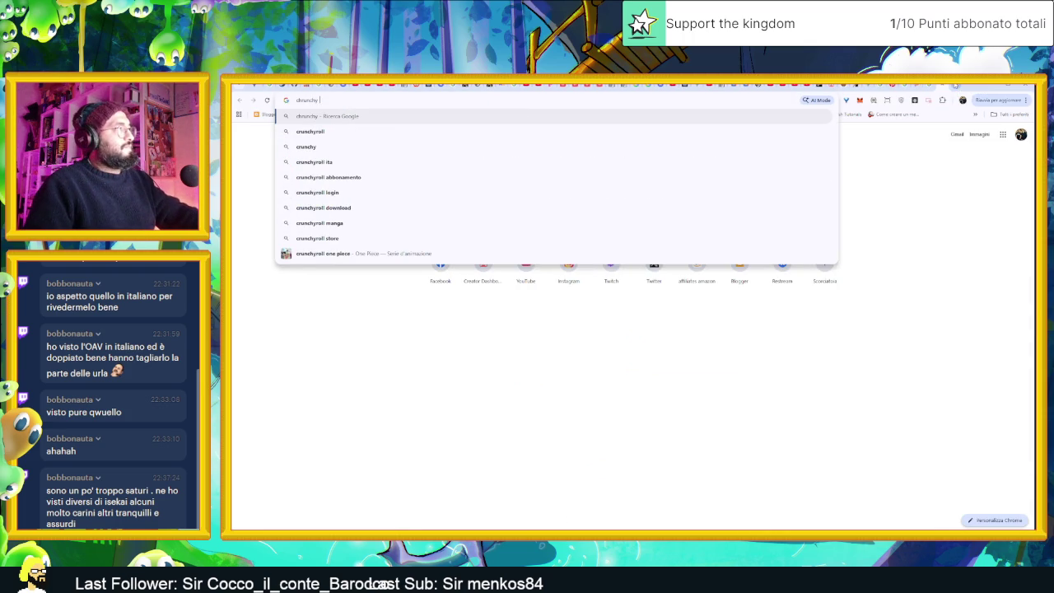
{"action": "left_click", "coordinate": [437, 131]}
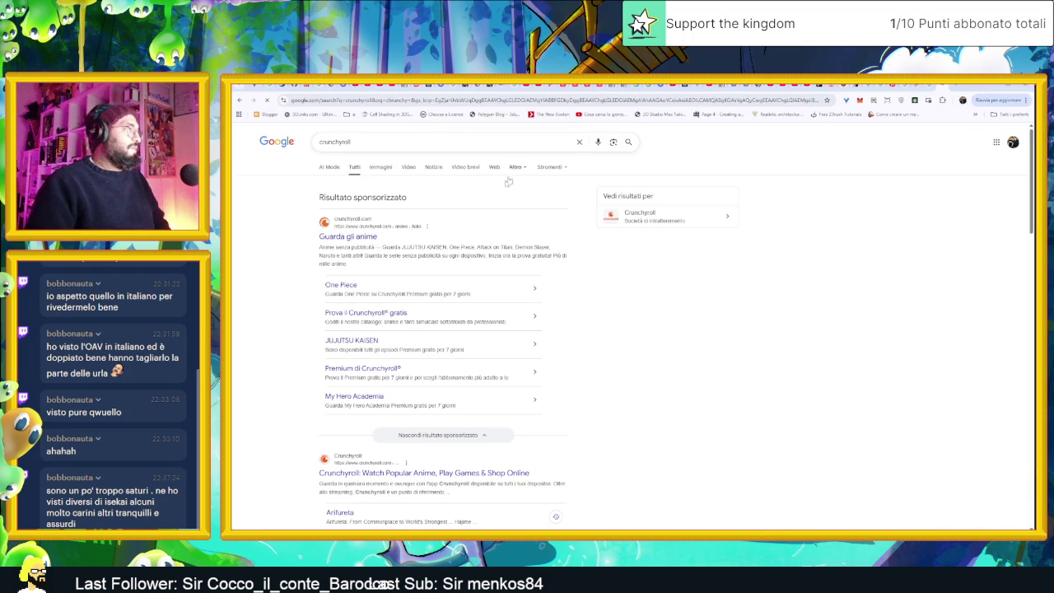
{"action": "left_click", "coordinate": [357, 237]}
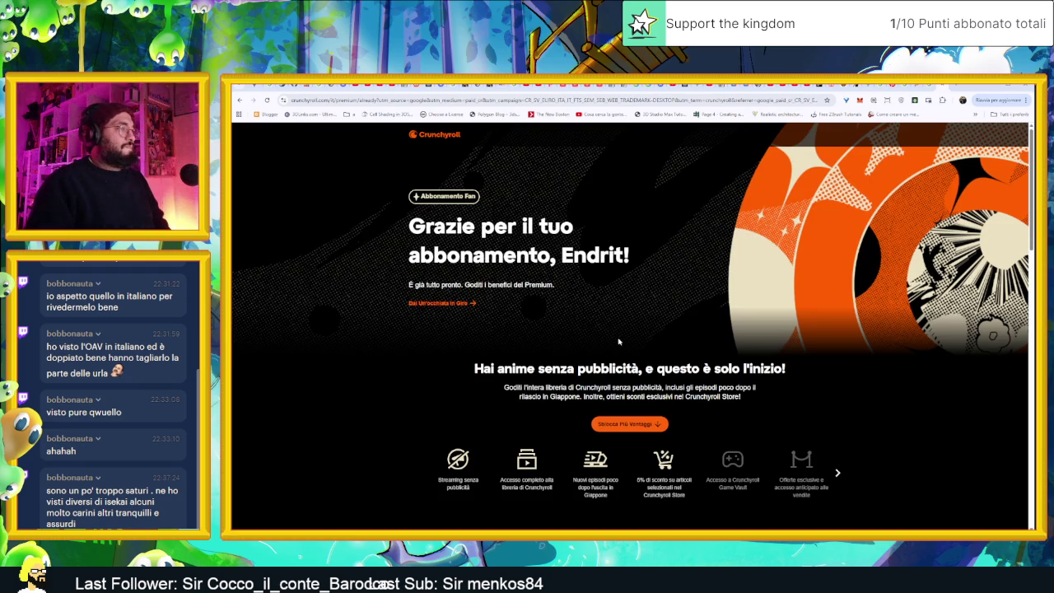
Skim the Crunchyroll premium page, go back to the results, and open the Crunchyroll website
{"action": "scroll", "coordinate": [619, 341], "scroll_direction": "down", "scroll_amount": 1}
{"action": "scroll", "coordinate": [619, 341], "scroll_direction": "down", "scroll_amount": 2}
{"action": "scroll", "coordinate": [619, 341], "scroll_direction": "down", "scroll_amount": 1}
{"action": "scroll", "coordinate": [673, 359], "scroll_direction": "down", "scroll_amount": 1}
{"action": "scroll", "coordinate": [673, 359], "scroll_direction": "down", "scroll_amount": 2}
{"action": "scroll", "coordinate": [703, 359], "scroll_direction": "down", "scroll_amount": 3}
{"action": "scroll", "coordinate": [703, 359], "scroll_direction": "down", "scroll_amount": 3}
{"action": "scroll", "coordinate": [702, 358], "scroll_direction": "up", "scroll_amount": 3}
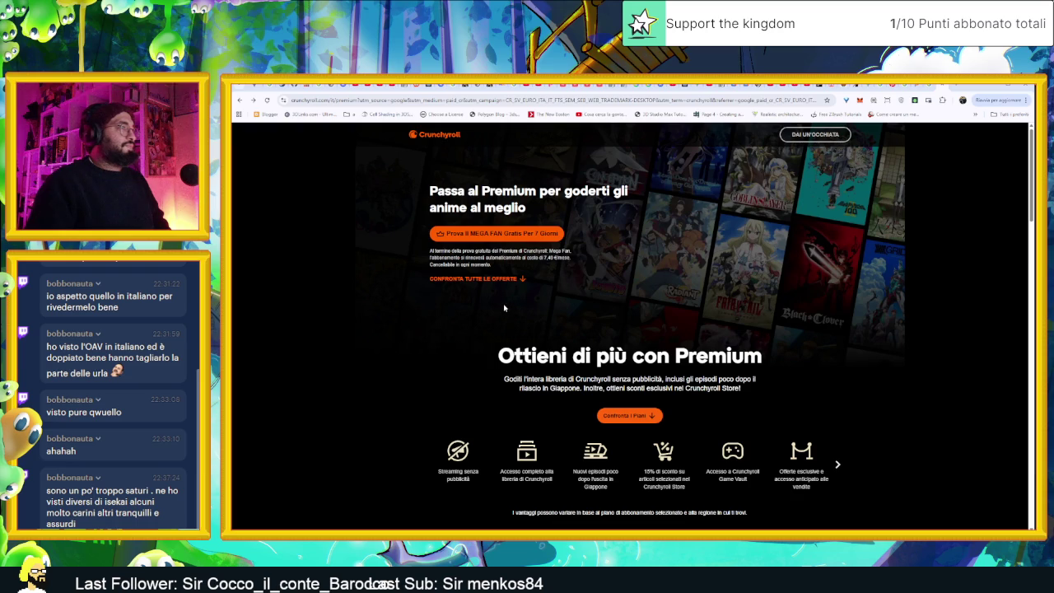
{"action": "key", "text": "alt+Left"}
{"action": "scroll", "coordinate": [384, 397], "scroll_direction": "down", "scroll_amount": 1}
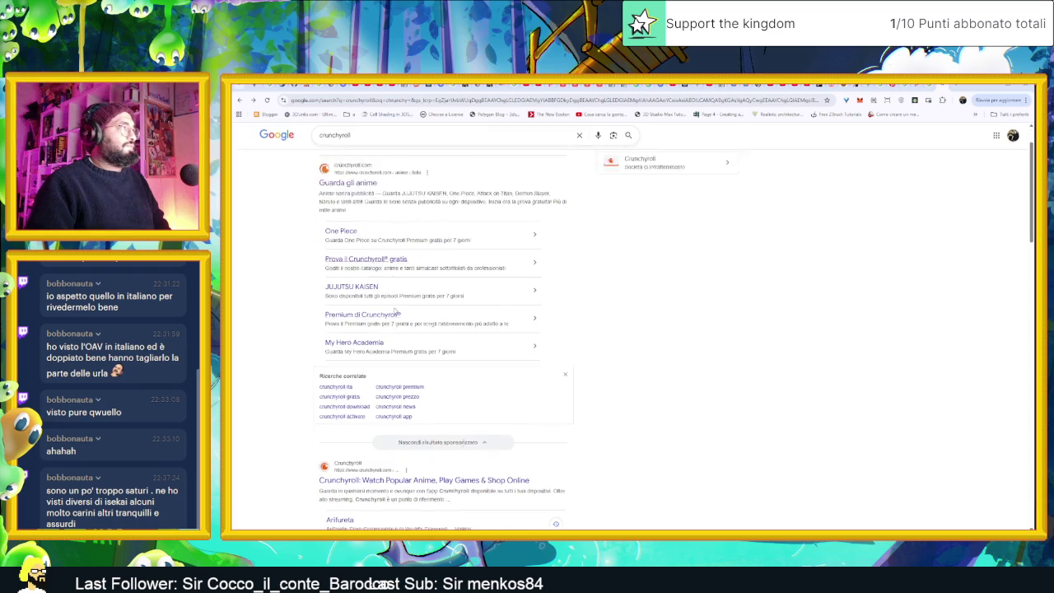
{"action": "left_click", "coordinate": [444, 458]}
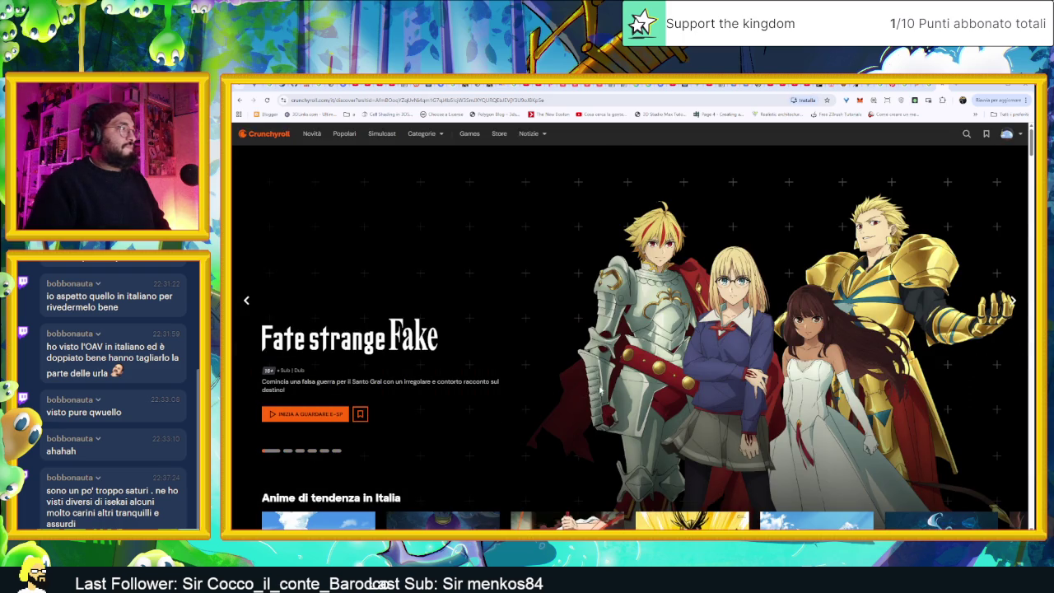
Page the first recommendations row three times to Alderamin and Absolute Duo
{"action": "scroll", "coordinate": [629, 385], "scroll_direction": "down", "scroll_amount": 5}
{"action": "scroll", "coordinate": [653, 373], "scroll_direction": "down", "scroll_amount": 2}
{"action": "scroll", "coordinate": [658, 395], "scroll_direction": "down", "scroll_amount": 3}
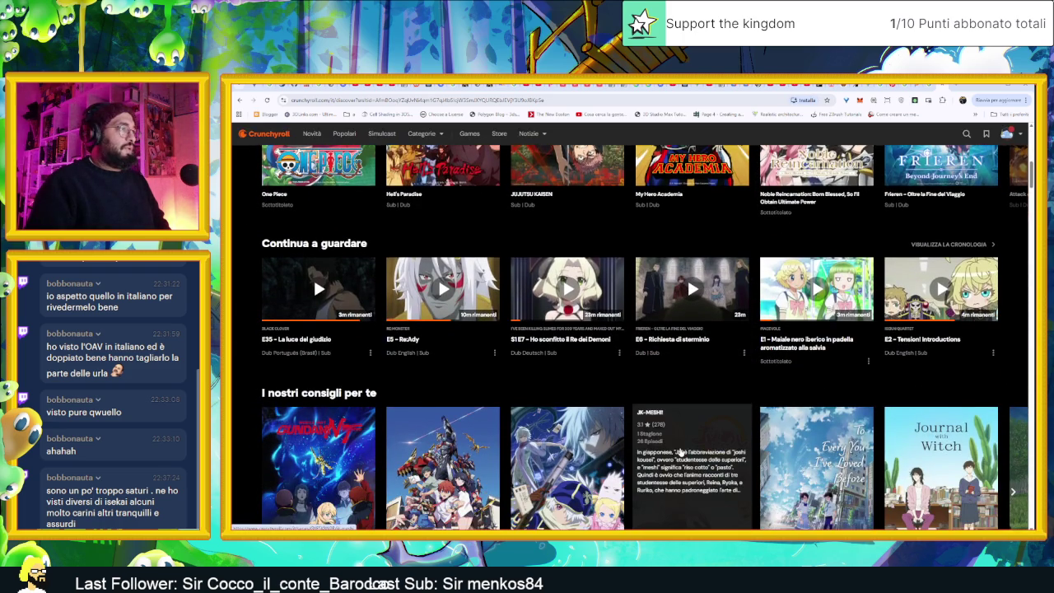
{"action": "scroll", "coordinate": [681, 452], "scroll_direction": "down", "scroll_amount": 1}
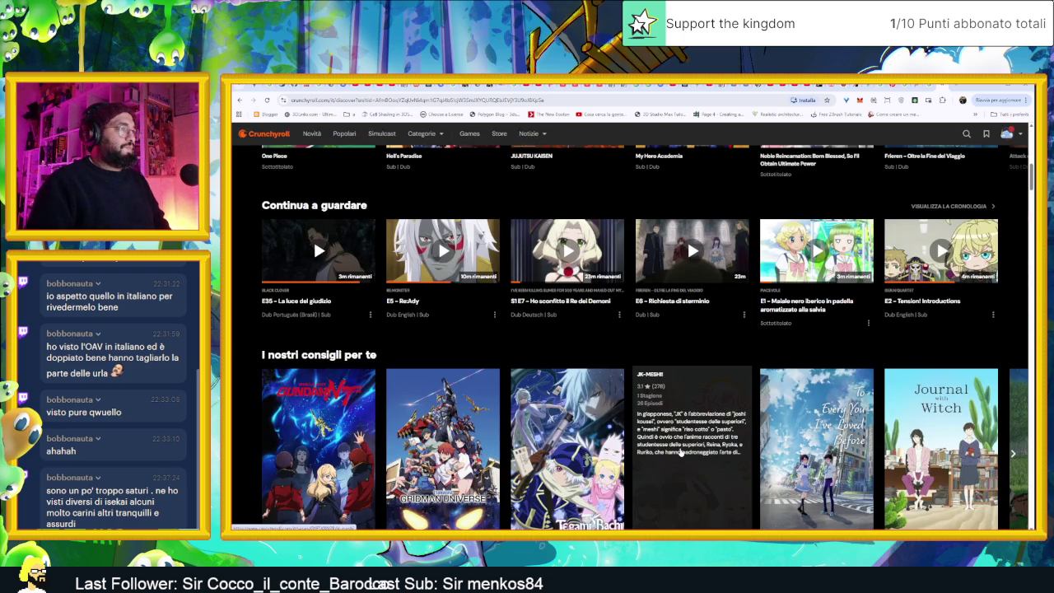
{"action": "scroll", "coordinate": [681, 453], "scroll_direction": "down", "scroll_amount": 1}
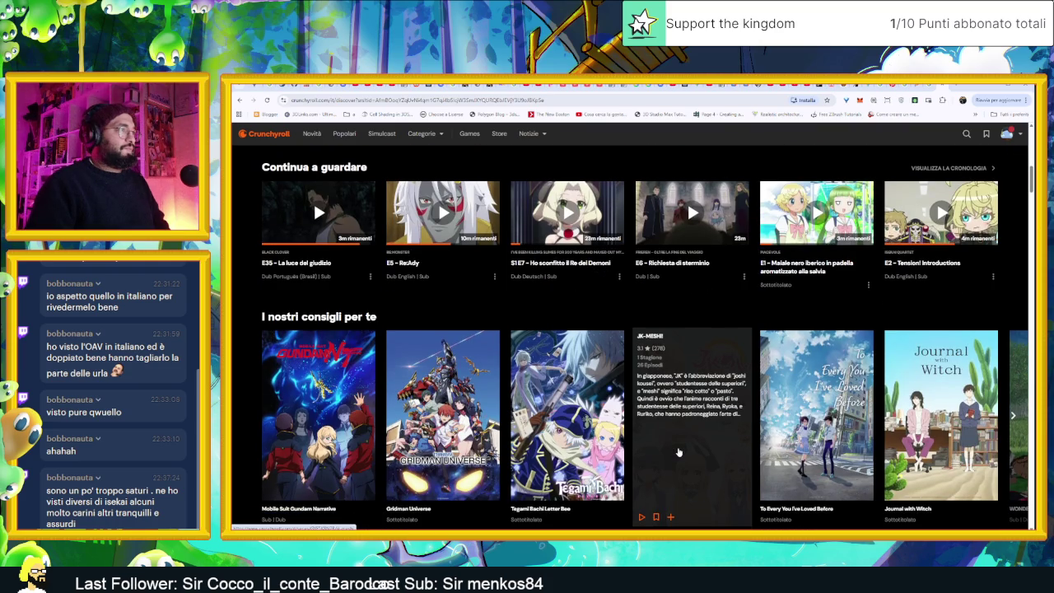
{"action": "scroll", "coordinate": [679, 452], "scroll_direction": "down", "scroll_amount": 1}
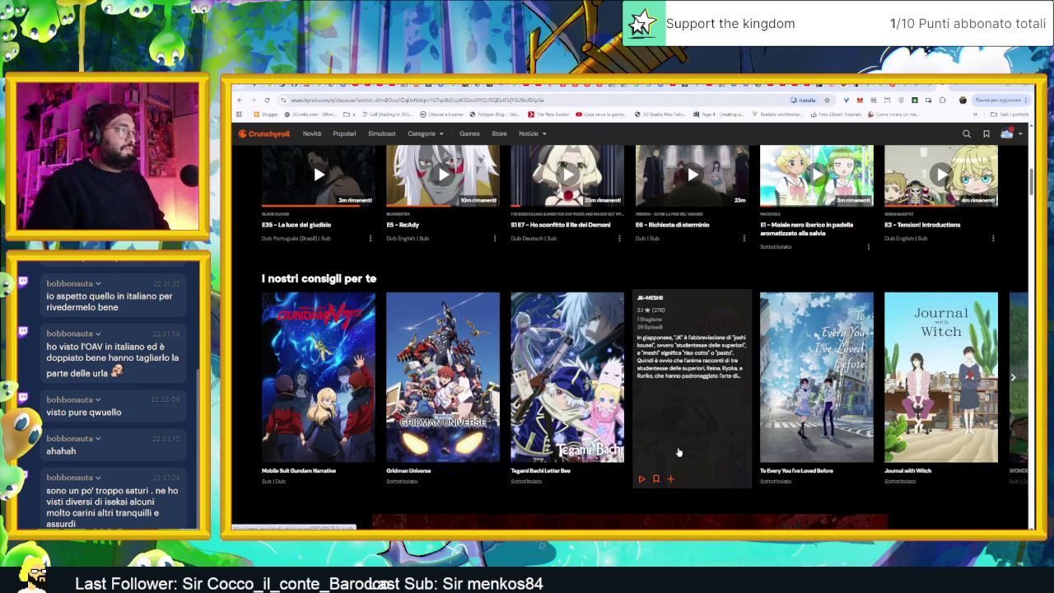
{"action": "scroll", "coordinate": [679, 452], "scroll_direction": "down", "scroll_amount": 1}
{"action": "scroll", "coordinate": [679, 452], "scroll_direction": "down", "scroll_amount": 1}
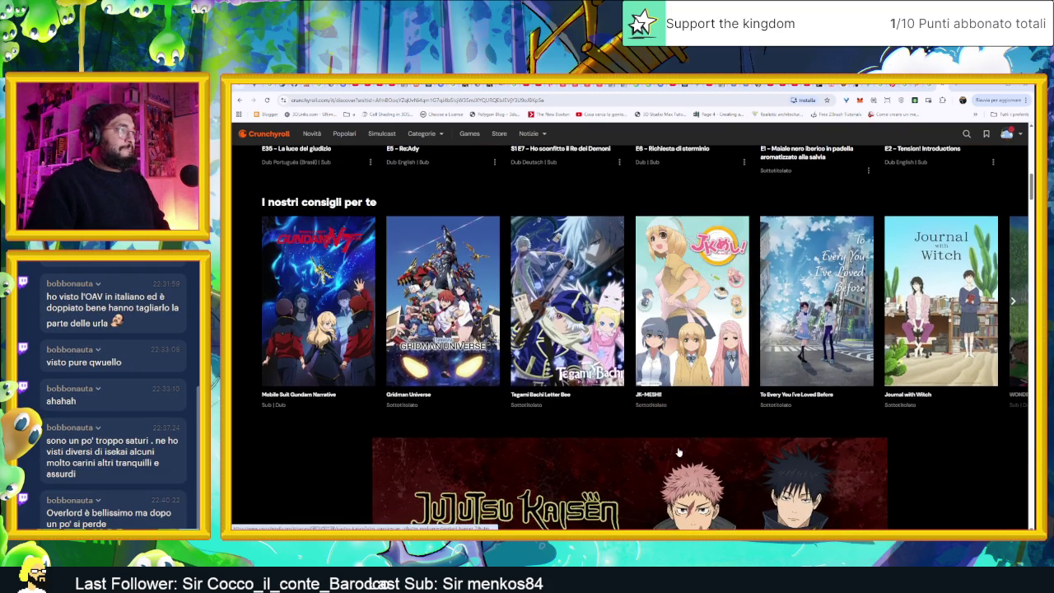
{"action": "scroll", "coordinate": [681, 452], "scroll_direction": "down", "scroll_amount": 2}
{"action": "scroll", "coordinate": [698, 445], "scroll_direction": "up", "scroll_amount": 1}
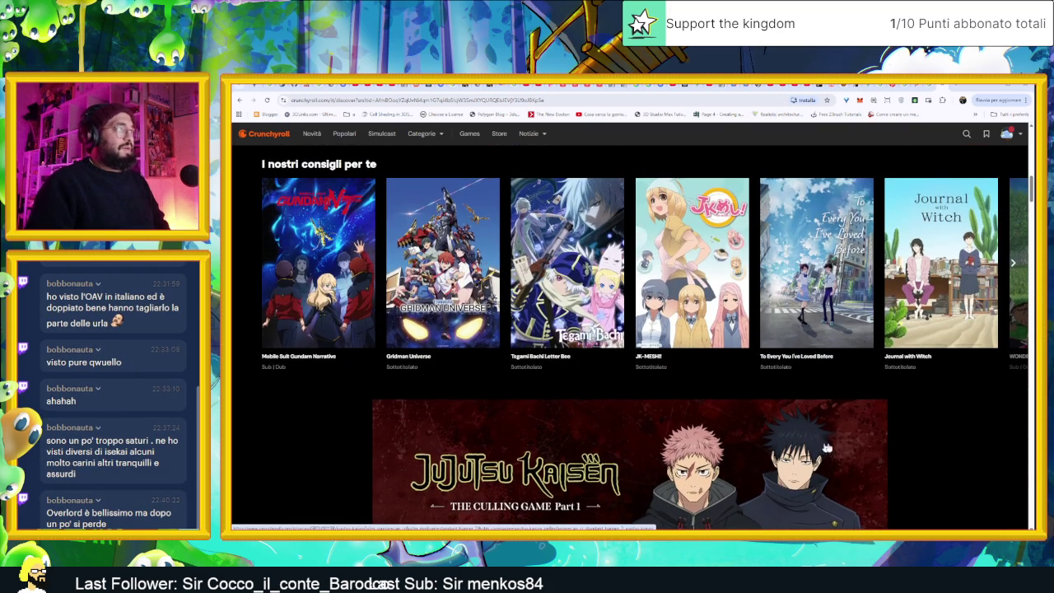
{"action": "left_click", "coordinate": [1013, 264]}
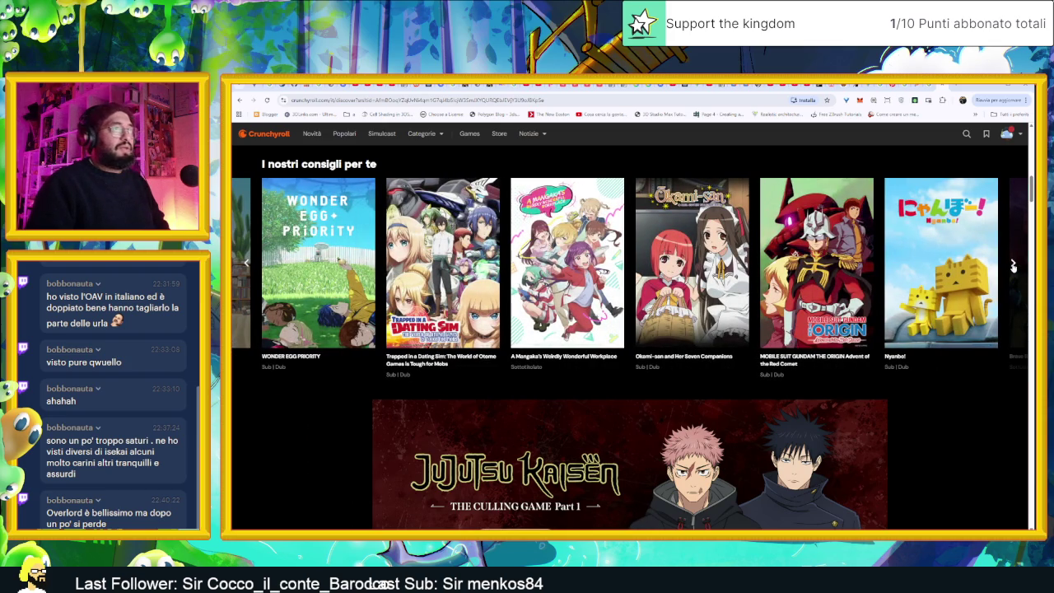
{"action": "left_click", "coordinate": [1013, 265]}
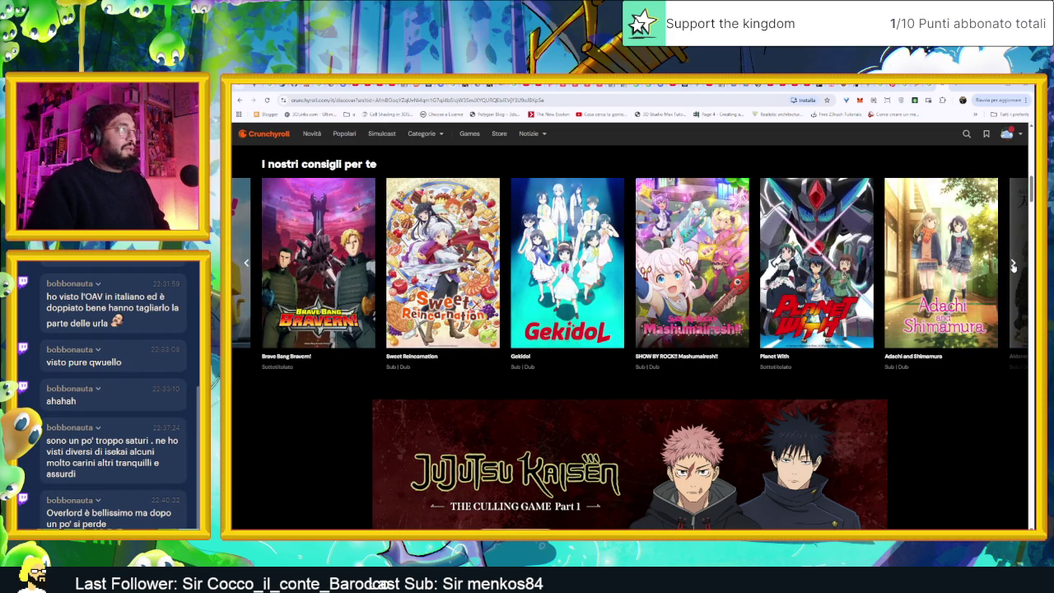
{"action": "left_click", "coordinate": [1013, 264]}
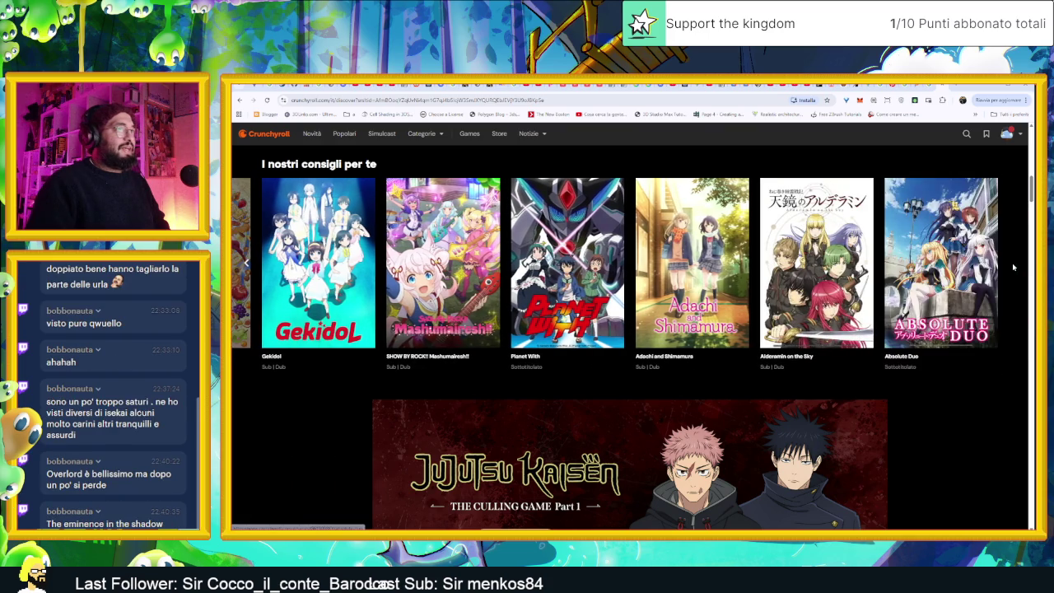
Page the row of titles loved by Frieren fans forward three times
{"action": "scroll", "coordinate": [959, 404], "scroll_direction": "down", "scroll_amount": 1}
{"action": "scroll", "coordinate": [960, 404], "scroll_direction": "down", "scroll_amount": 2}
{"action": "scroll", "coordinate": [955, 396], "scroll_direction": "down", "scroll_amount": 2}
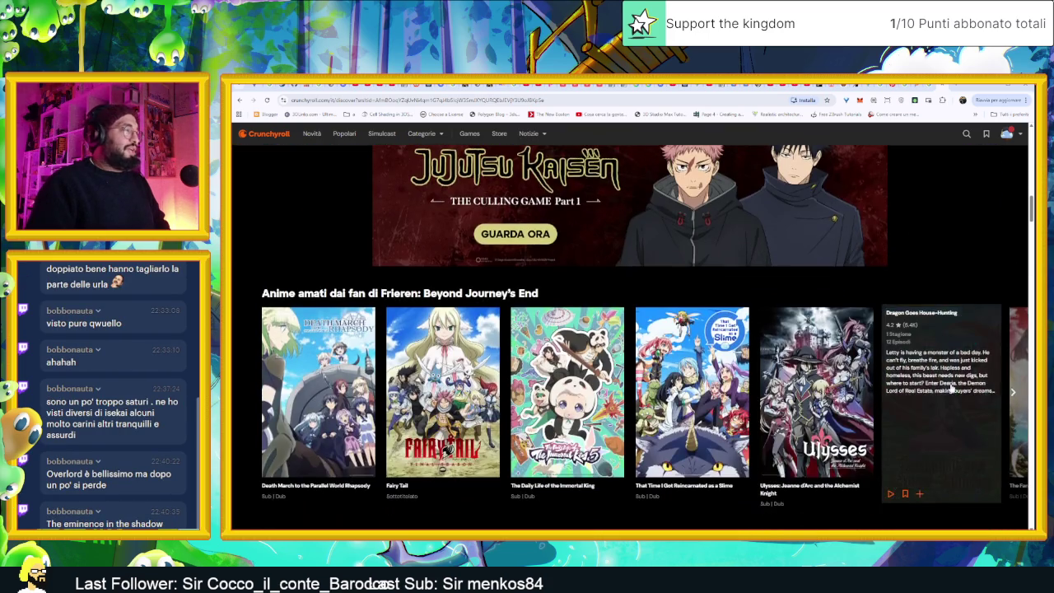
{"action": "scroll", "coordinate": [952, 388], "scroll_direction": "down", "scroll_amount": 2}
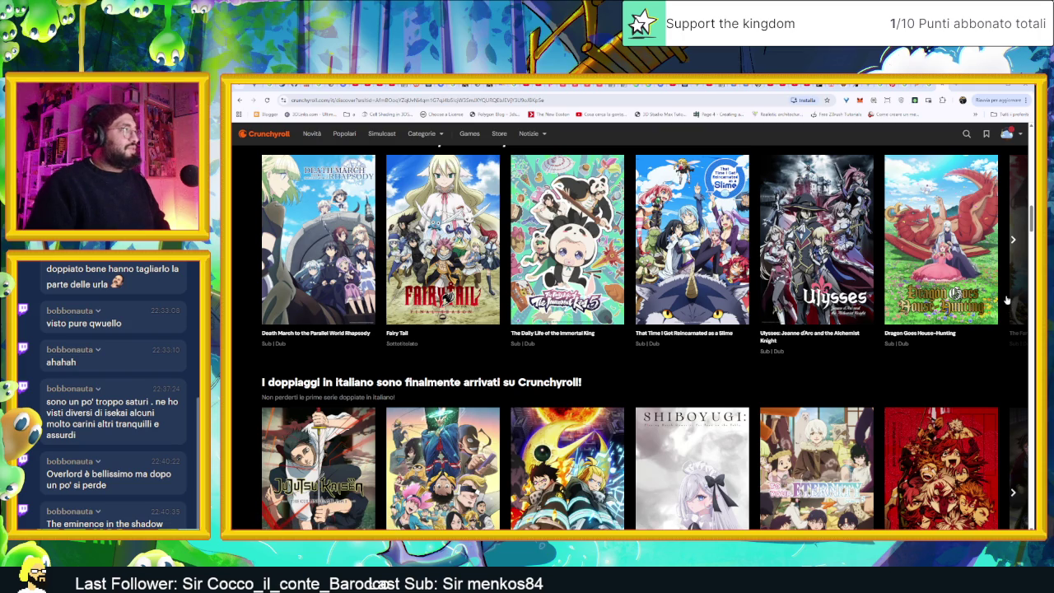
{"action": "scroll", "coordinate": [1003, 307], "scroll_direction": "up", "scroll_amount": 1}
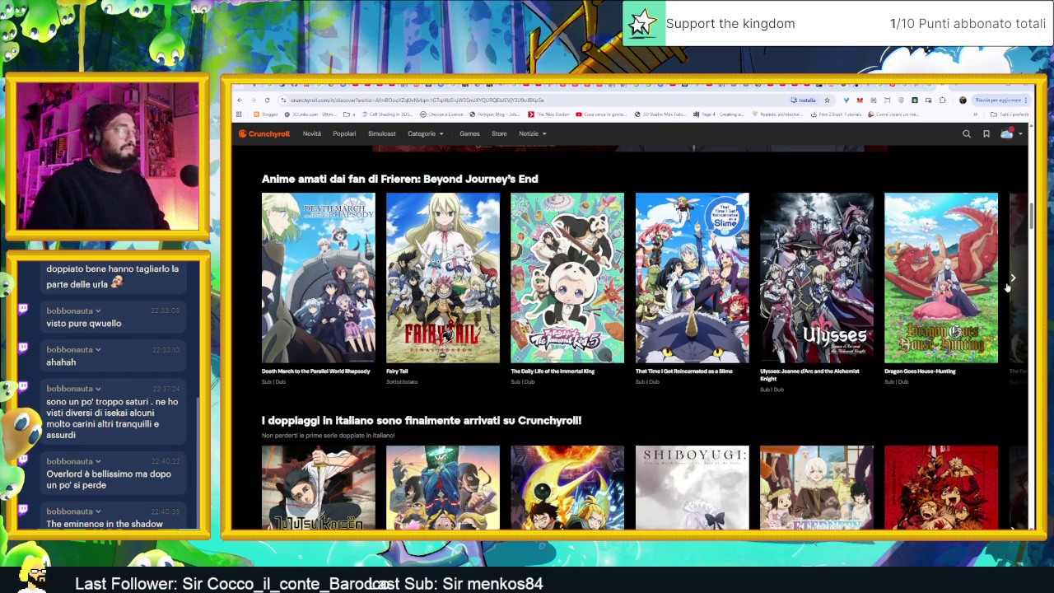
{"action": "left_click", "coordinate": [1015, 277]}
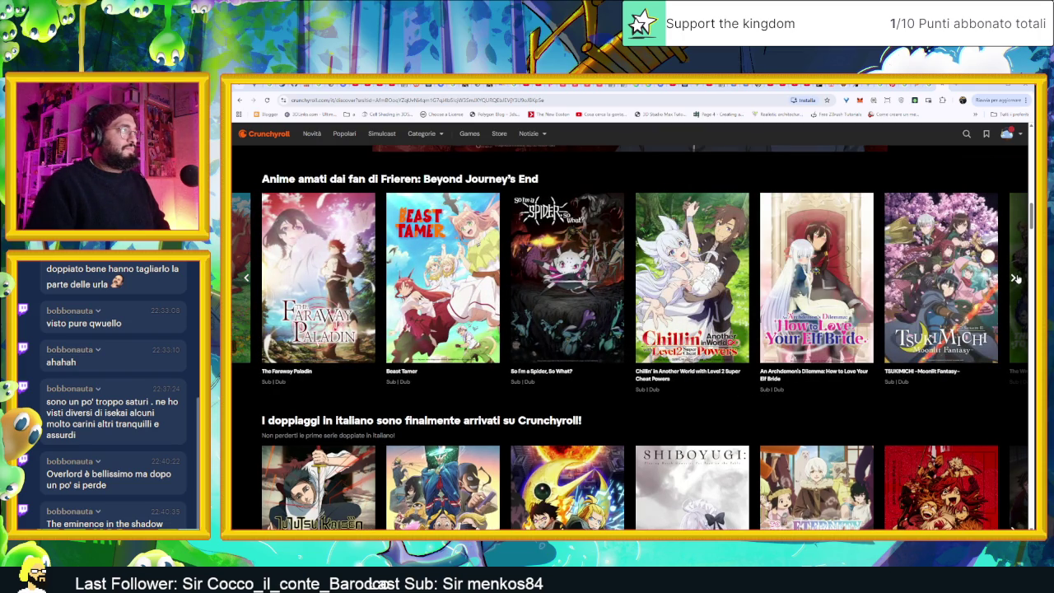
{"action": "left_click", "coordinate": [1015, 277]}
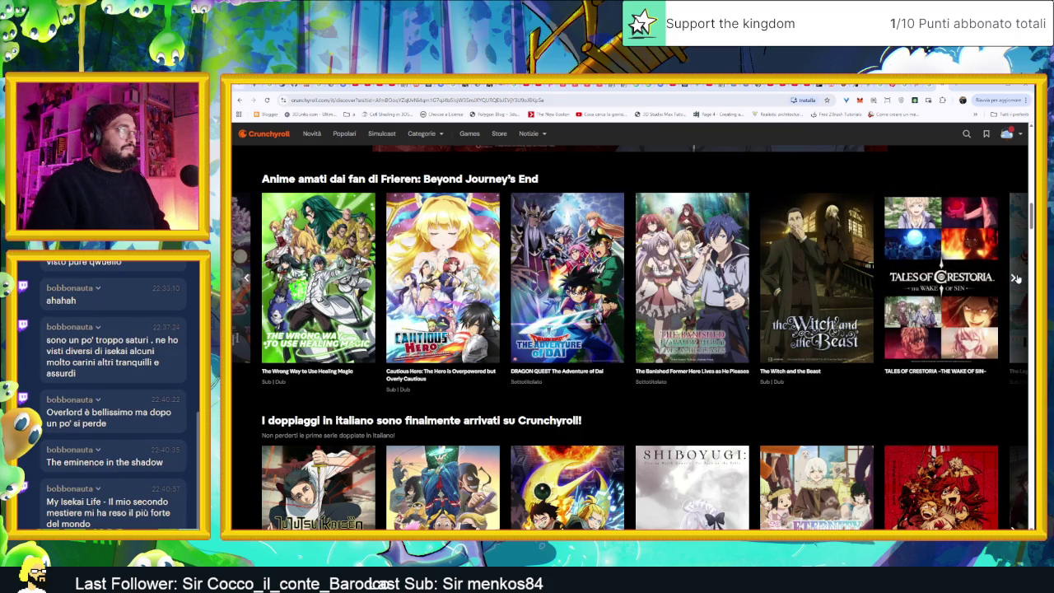
{"action": "left_click", "coordinate": [1014, 278]}
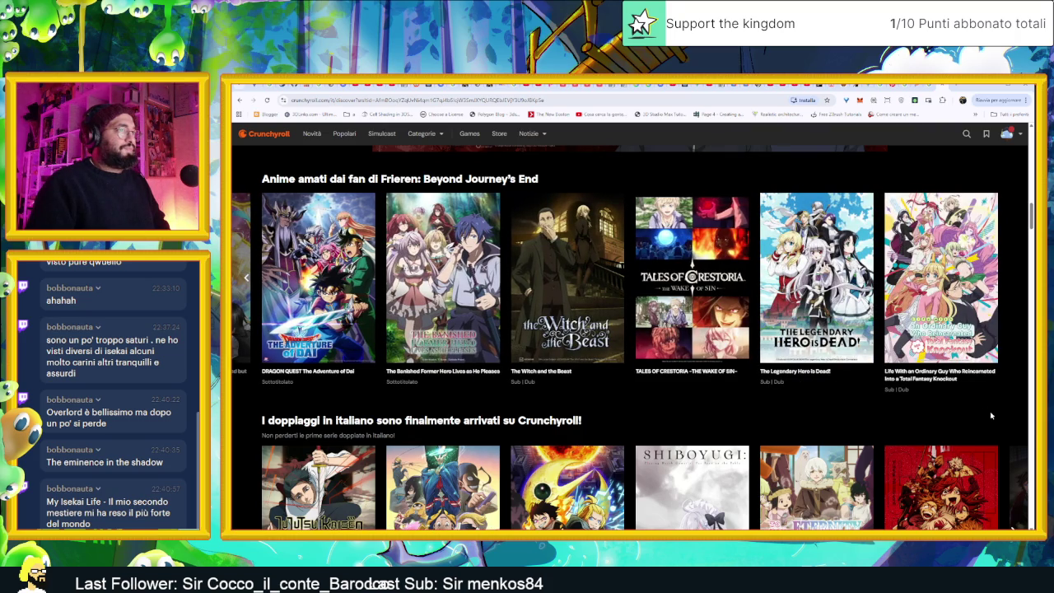
Page the Italian-dubbed series row forward three times to Haikyu!!
{"action": "scroll", "coordinate": [992, 416], "scroll_direction": "down", "scroll_amount": 1}
{"action": "scroll", "coordinate": [1005, 397], "scroll_direction": "down", "scroll_amount": 2}
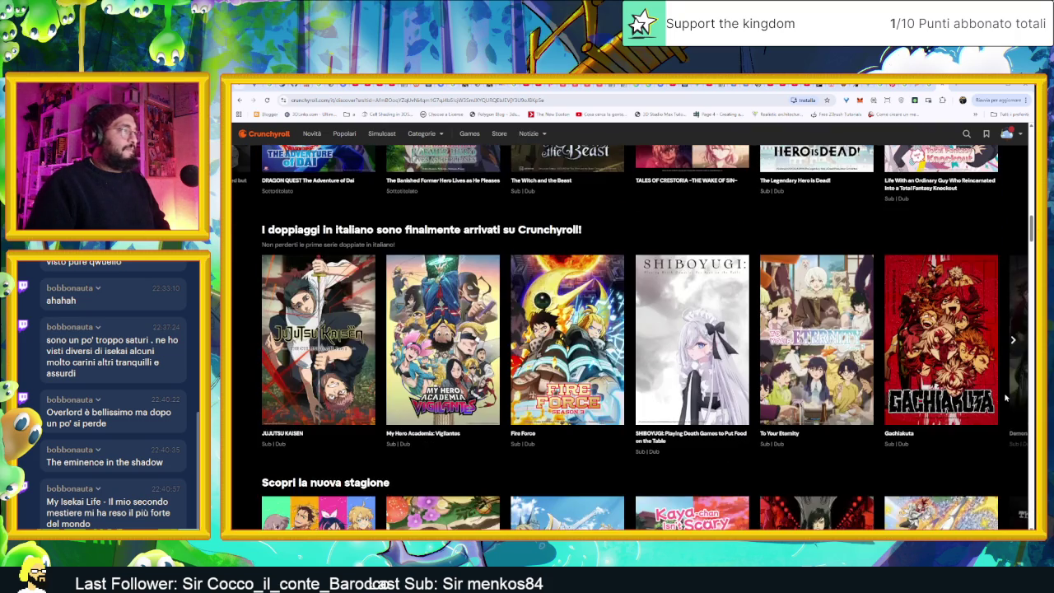
{"action": "scroll", "coordinate": [1004, 398], "scroll_direction": "down", "scroll_amount": 1}
{"action": "scroll", "coordinate": [1008, 396], "scroll_direction": "down", "scroll_amount": 1}
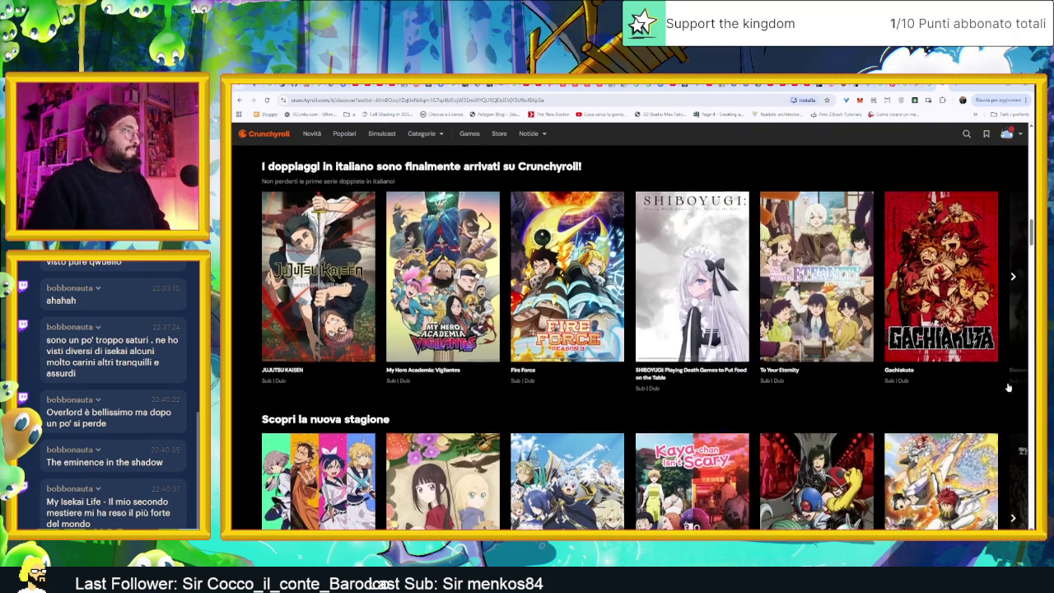
{"action": "left_click", "coordinate": [1015, 261]}
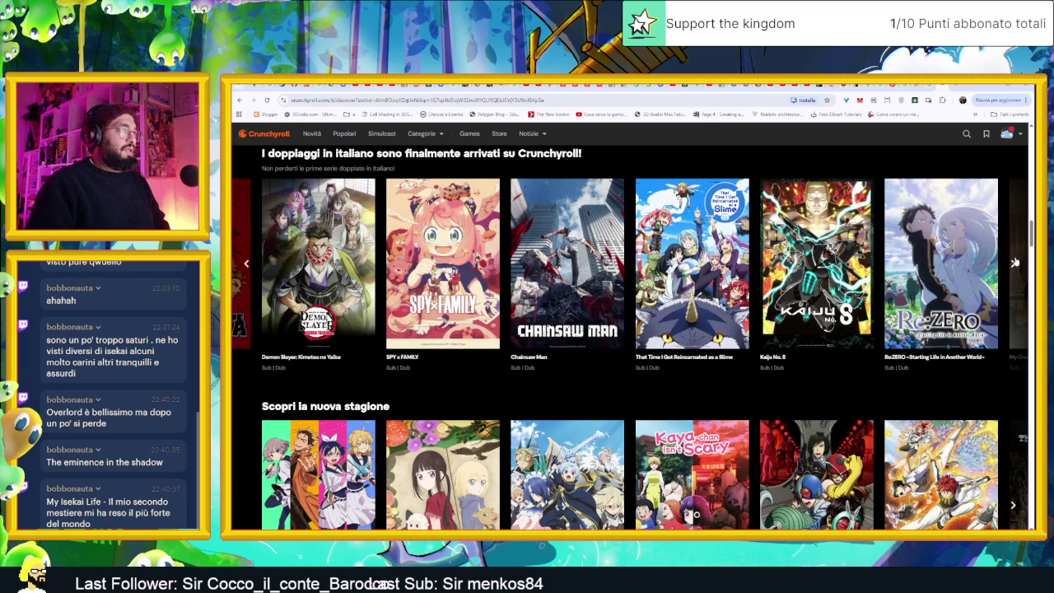
{"action": "left_click", "coordinate": [1015, 262]}
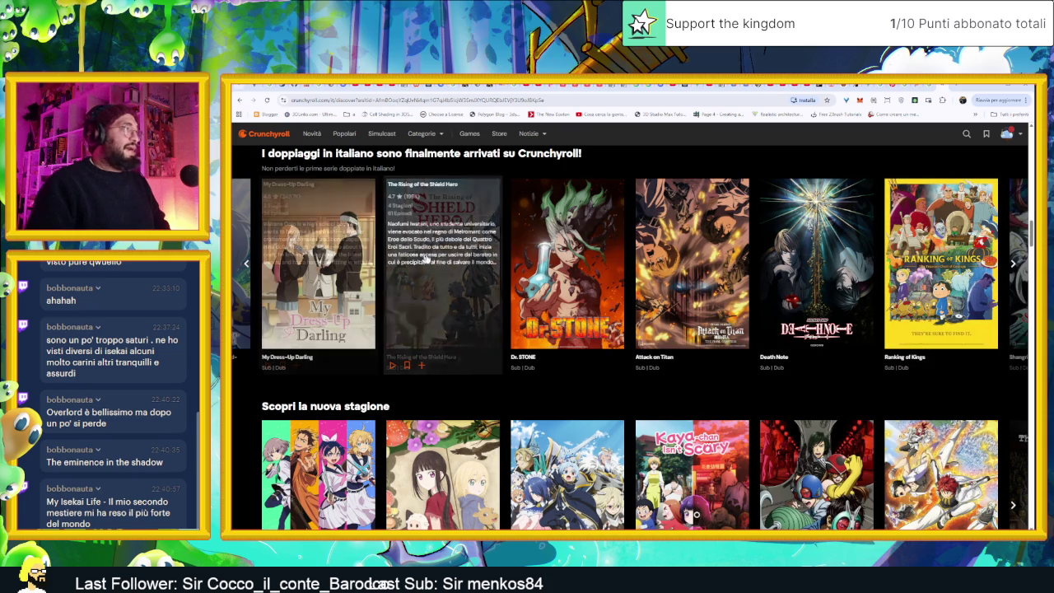
{"action": "mouse_move", "coordinate": [941, 264]}
{"action": "left_click", "coordinate": [1013, 264]}
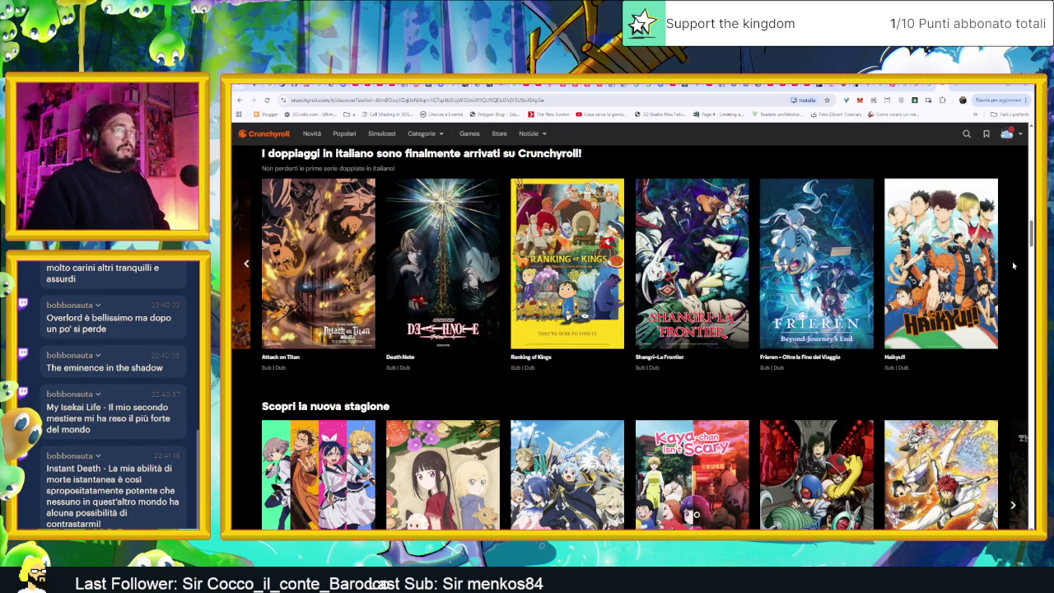
Show more titles in the new season row
{"action": "scroll", "coordinate": [1008, 312], "scroll_direction": "down", "scroll_amount": 1}
{"action": "mouse_move", "coordinate": [692, 238]}
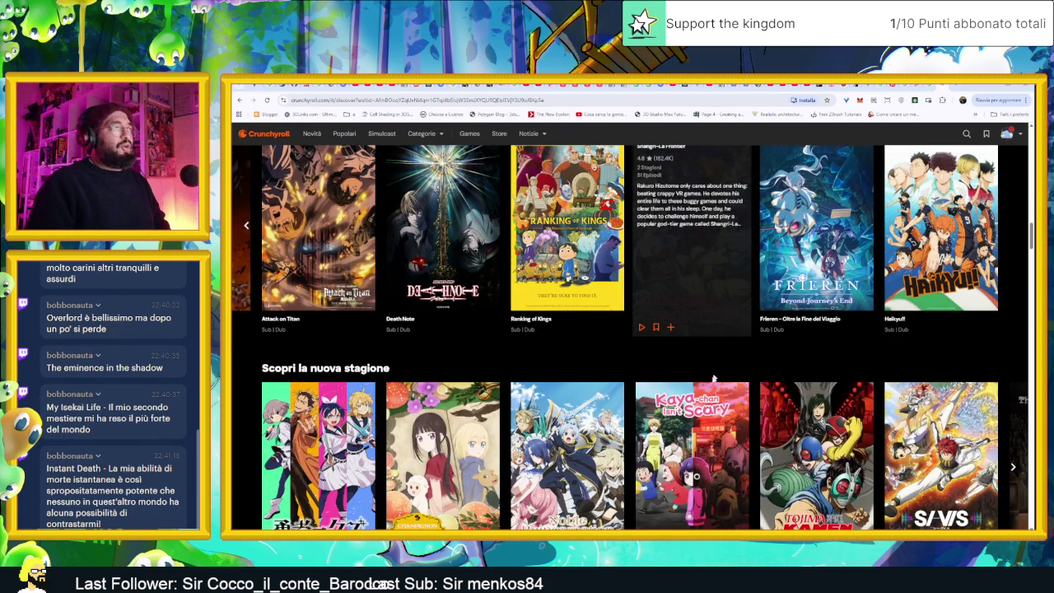
{"action": "scroll", "coordinate": [705, 280], "scroll_direction": "up", "scroll_amount": 1}
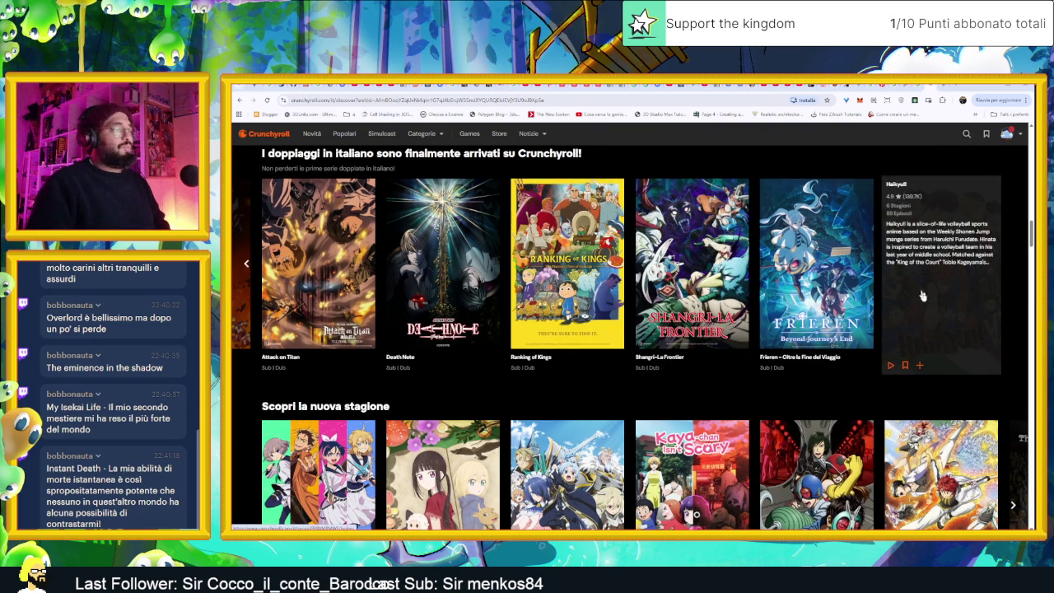
{"action": "scroll", "coordinate": [970, 372], "scroll_direction": "down", "scroll_amount": 2}
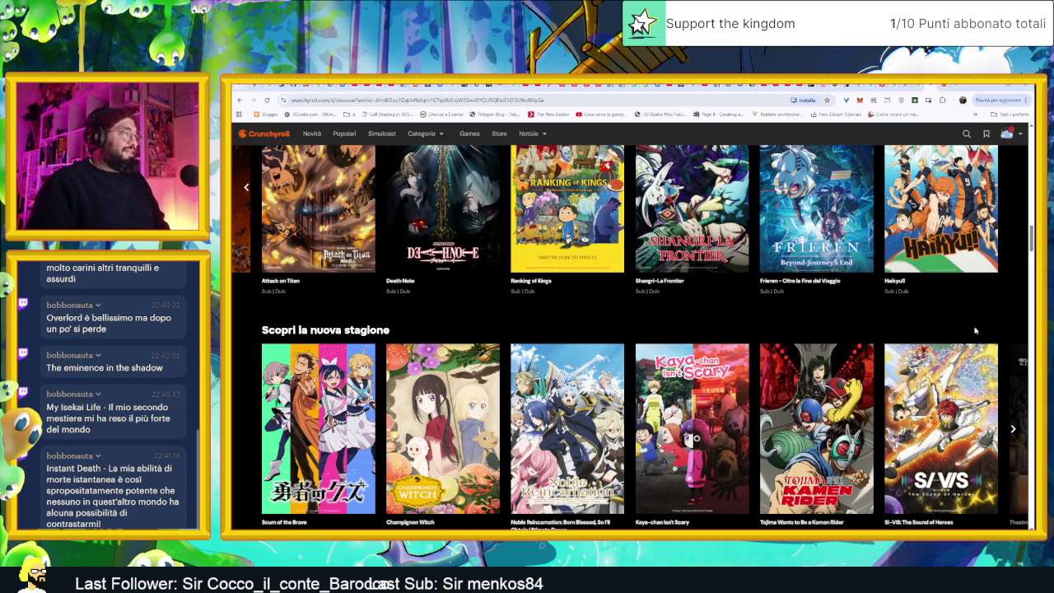
{"action": "scroll", "coordinate": [963, 374], "scroll_direction": "down", "scroll_amount": 1}
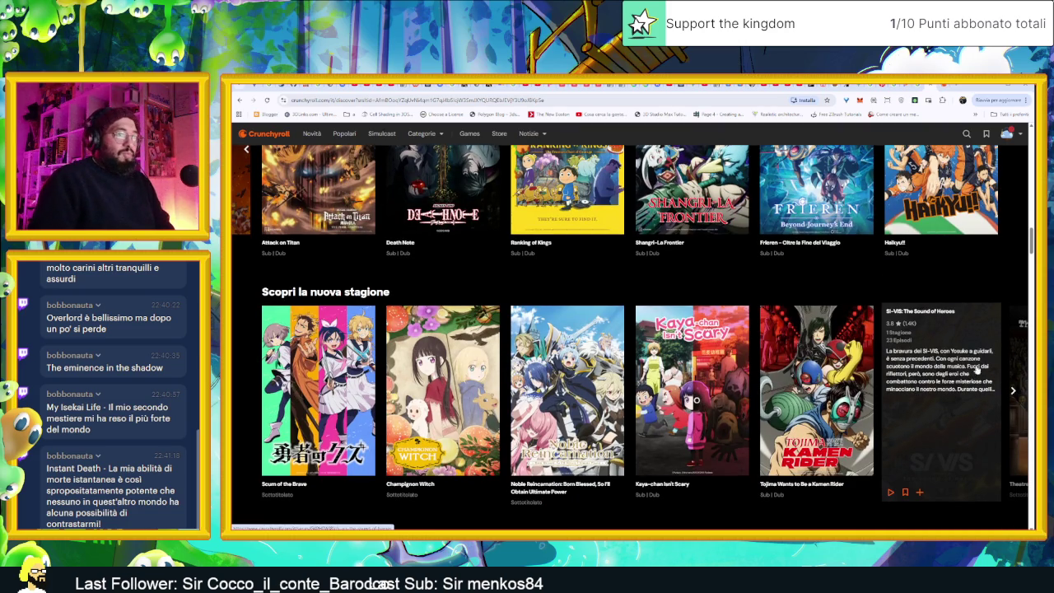
{"action": "left_click", "coordinate": [1017, 395]}
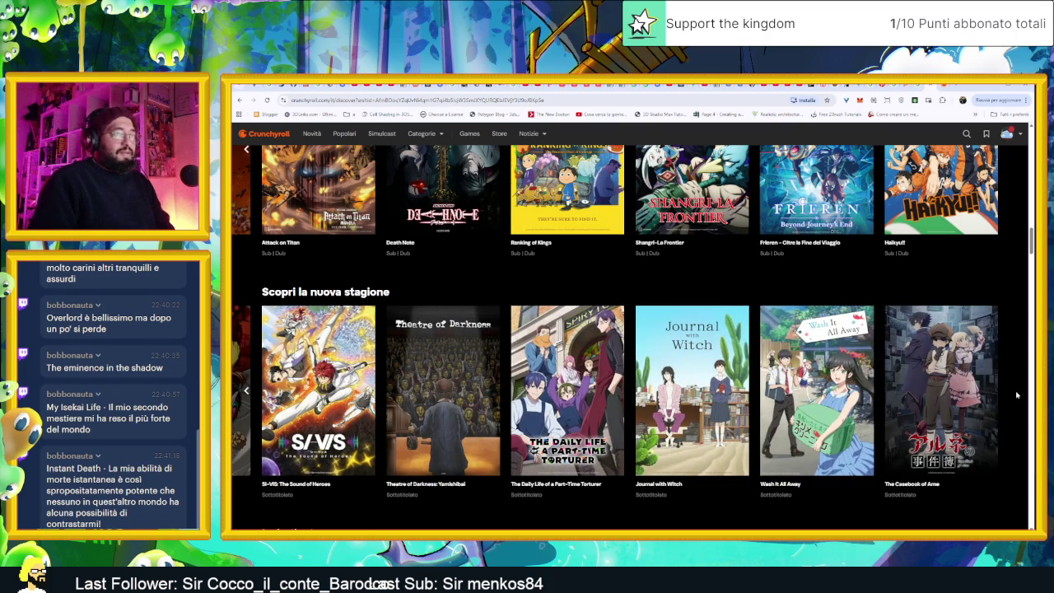
Page the Ispirati a te row four times, past A Certain Magical Index to Dies irae
{"action": "scroll", "coordinate": [1018, 387], "scroll_direction": "down", "scroll_amount": 3}
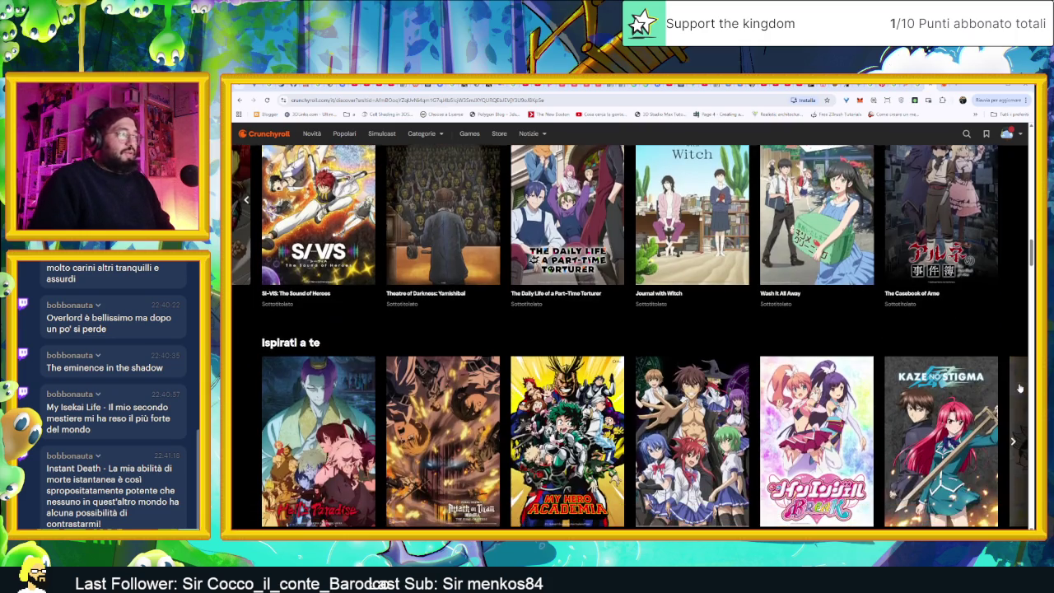
{"action": "scroll", "coordinate": [1018, 388], "scroll_direction": "down", "scroll_amount": 1}
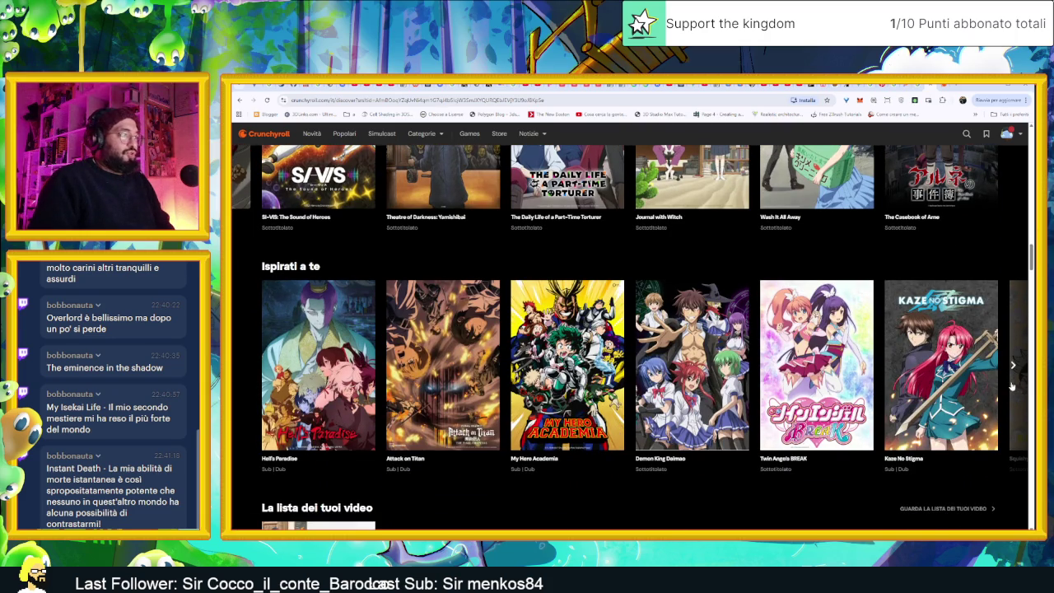
{"action": "left_click", "coordinate": [1014, 367]}
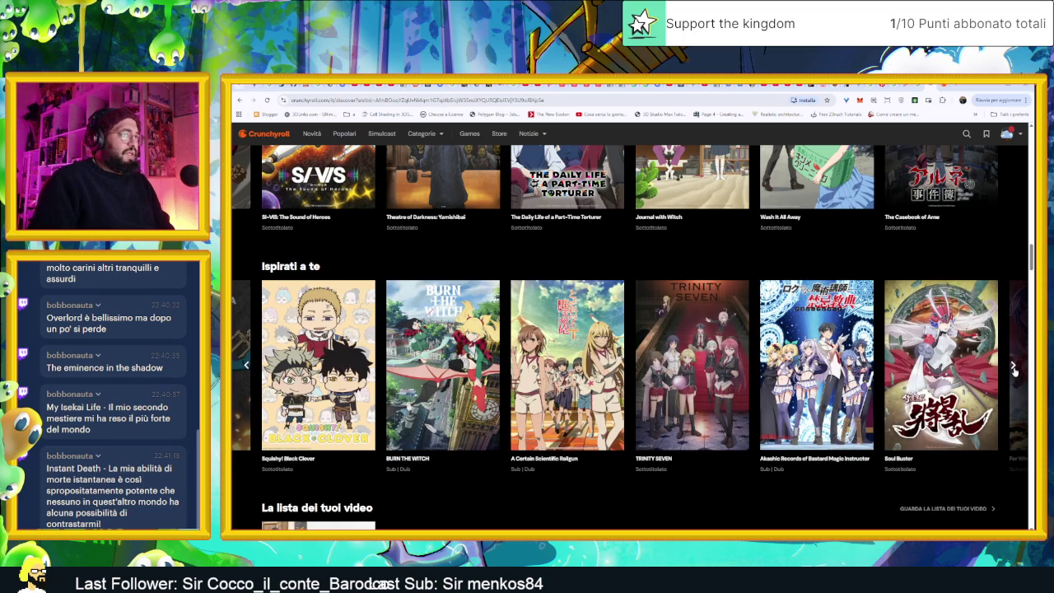
{"action": "left_click", "coordinate": [1014, 368]}
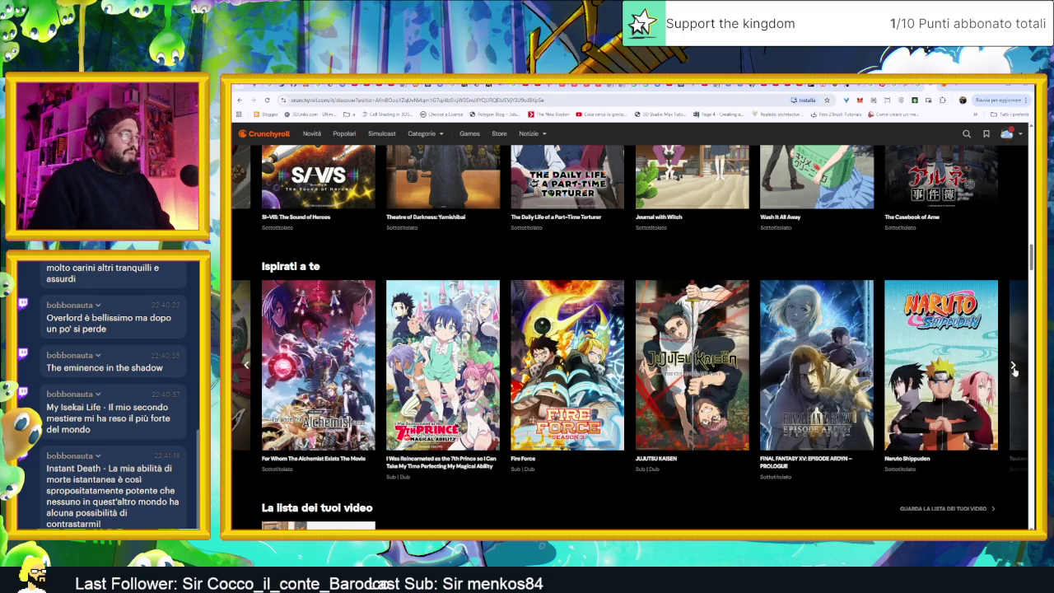
{"action": "left_click", "coordinate": [1014, 368]}
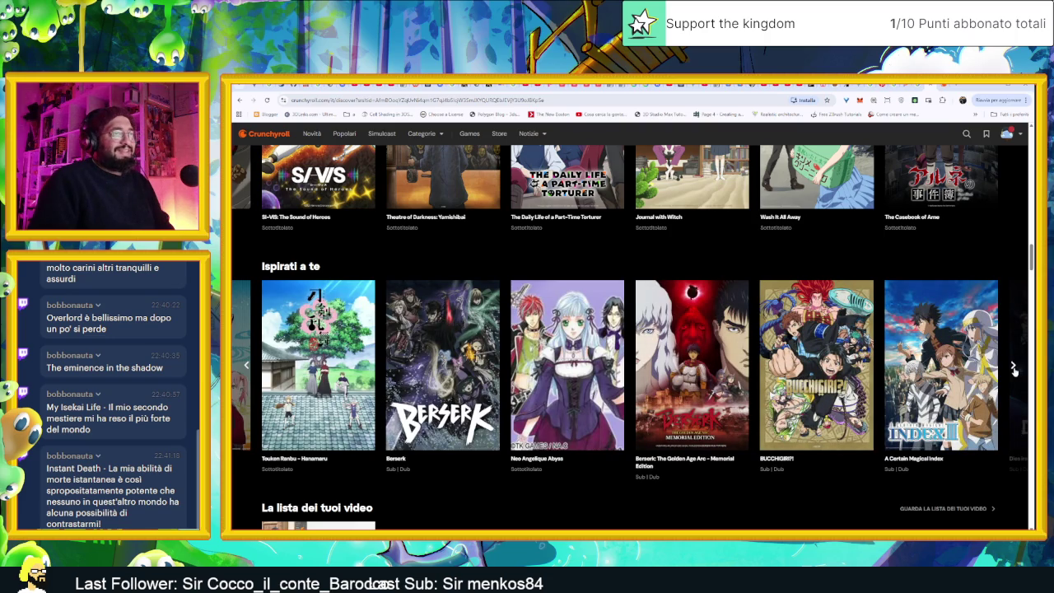
{"action": "left_click", "coordinate": [1014, 367]}
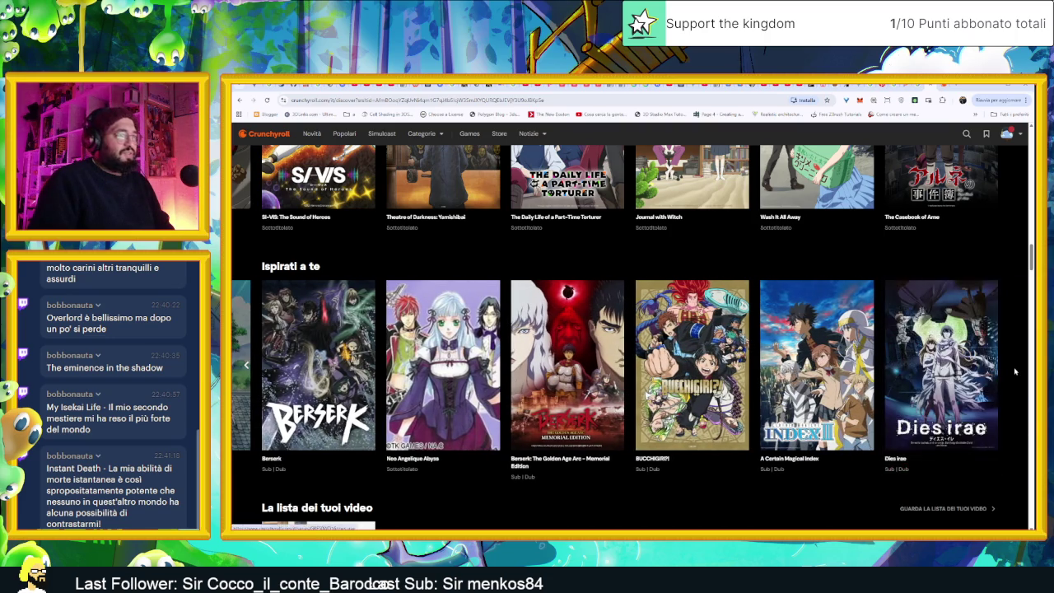
{"action": "scroll", "coordinate": [980, 439], "scroll_direction": "down", "scroll_amount": 1}
Scroll down to the I più amati in Italia row showing Gachiakuta, Frieren and Jujutsu Kaisen
{"action": "scroll", "coordinate": [985, 437], "scroll_direction": "down", "scroll_amount": 1}
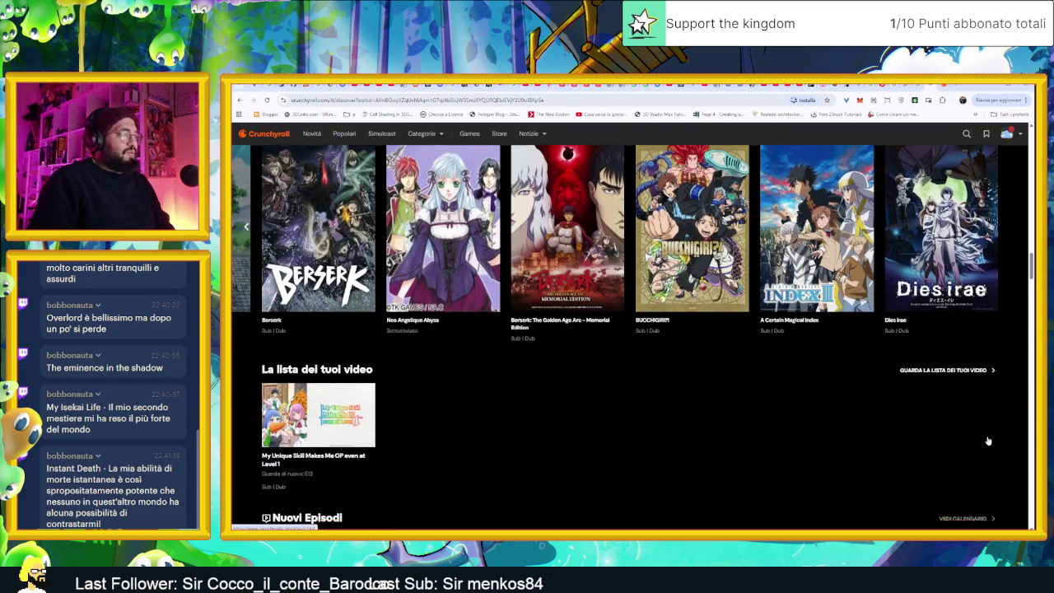
{"action": "scroll", "coordinate": [987, 437], "scroll_direction": "down", "scroll_amount": 1}
{"action": "scroll", "coordinate": [987, 435], "scroll_direction": "down", "scroll_amount": 1}
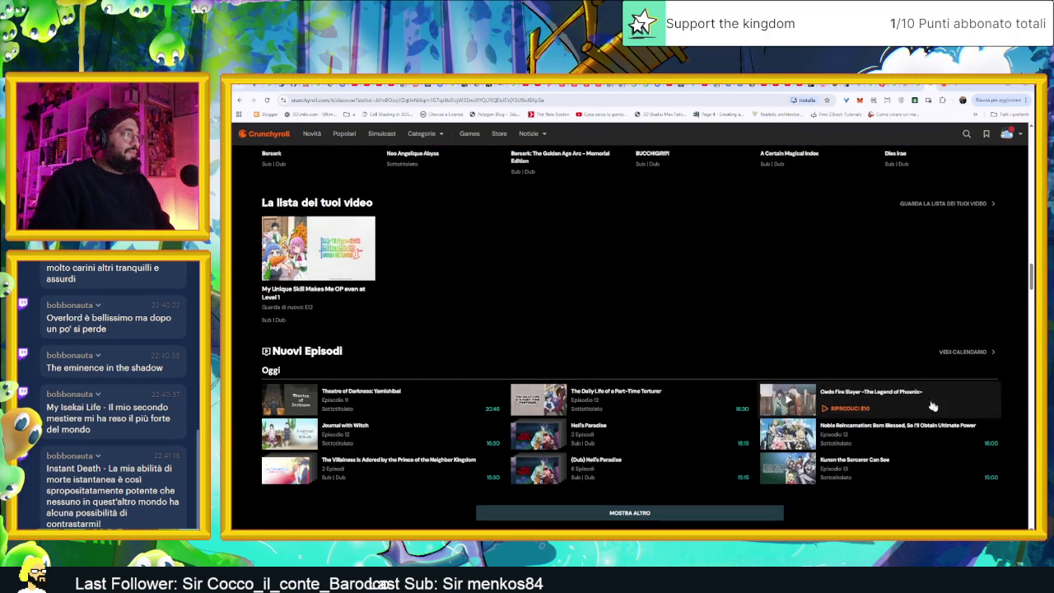
{"action": "scroll", "coordinate": [725, 329], "scroll_direction": "down", "scroll_amount": 1}
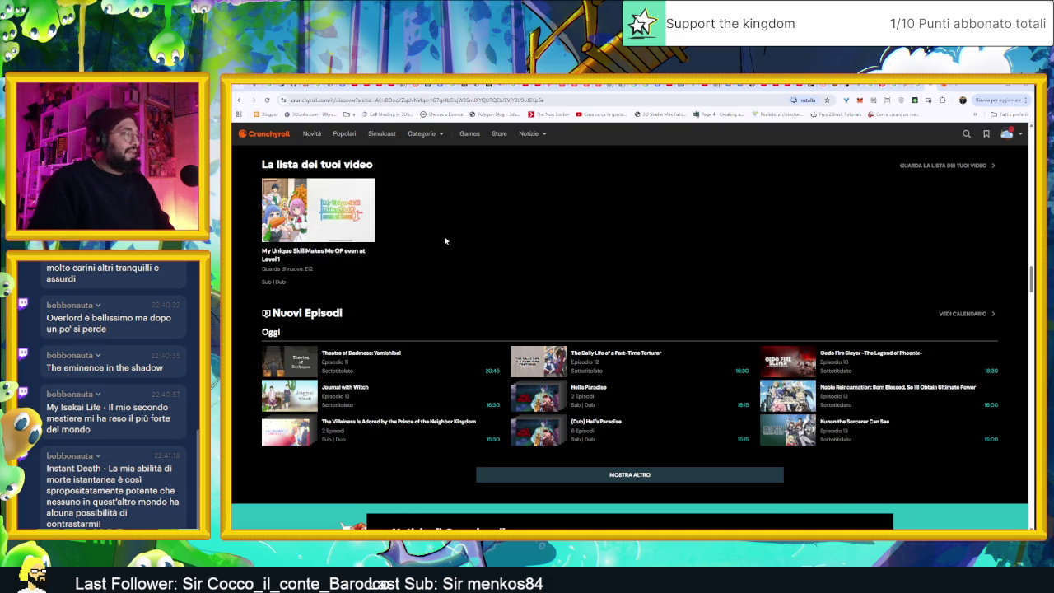
{"action": "scroll", "coordinate": [494, 272], "scroll_direction": "down", "scroll_amount": 1}
{"action": "scroll", "coordinate": [518, 285], "scroll_direction": "down", "scroll_amount": 2}
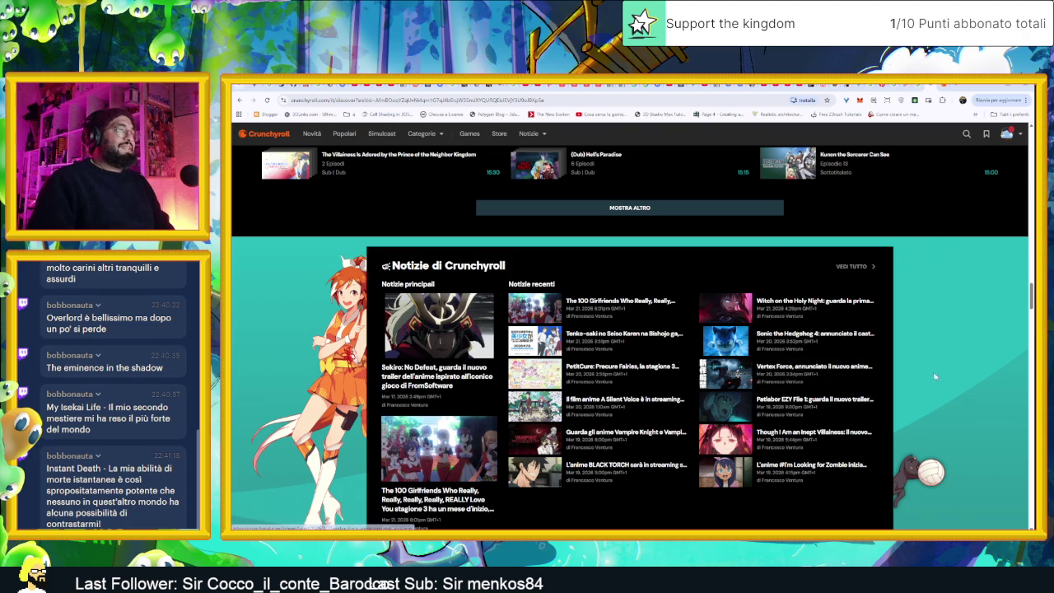
{"action": "scroll", "coordinate": [945, 385], "scroll_direction": "down", "scroll_amount": 2}
{"action": "scroll", "coordinate": [945, 384], "scroll_direction": "down", "scroll_amount": 3}
{"action": "scroll", "coordinate": [951, 387], "scroll_direction": "down", "scroll_amount": 2}
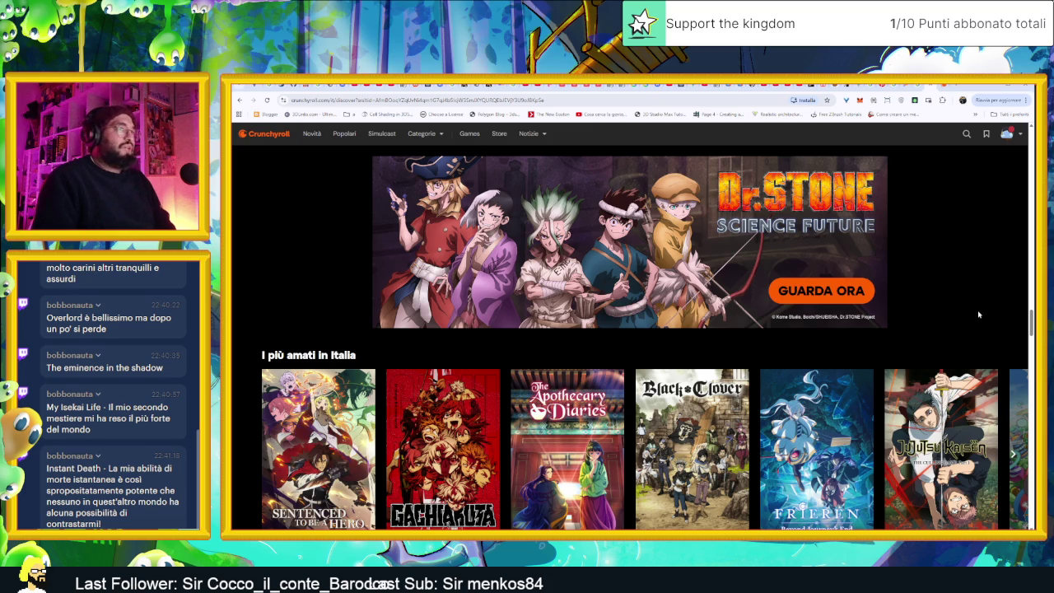
{"action": "scroll", "coordinate": [978, 315], "scroll_direction": "up", "scroll_amount": 1}
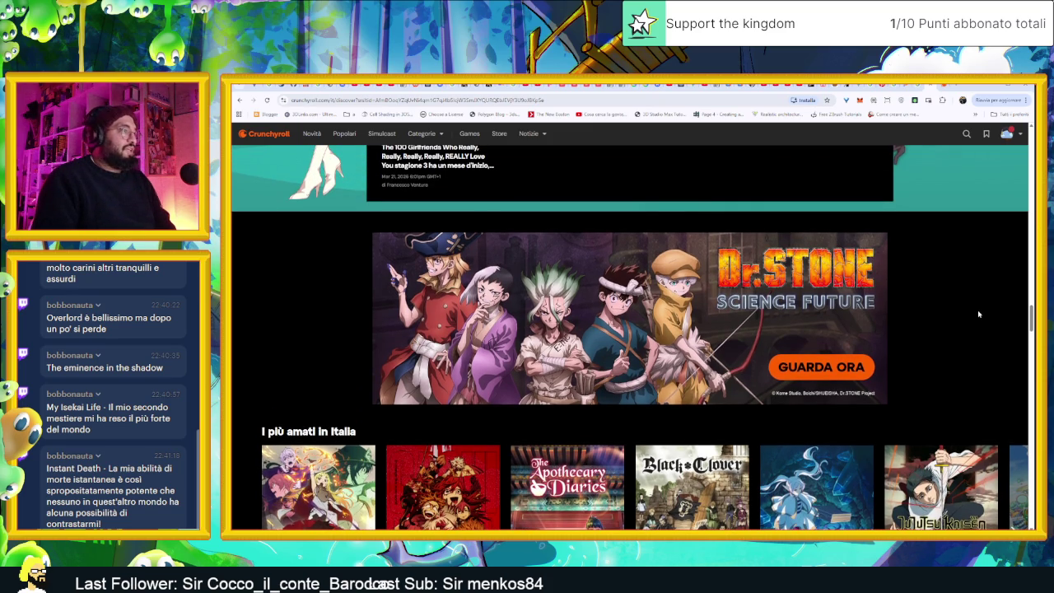
{"action": "scroll", "coordinate": [979, 314], "scroll_direction": "down", "scroll_amount": 2}
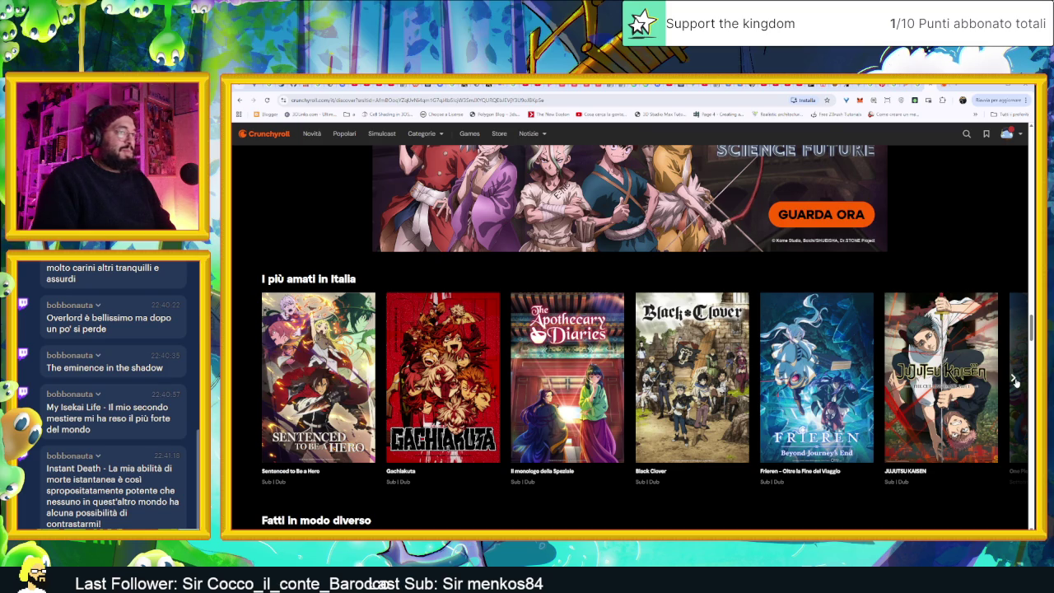
Page the 'I più amati in Italia' row forward three times to later titles
{"action": "left_click", "coordinate": [1015, 381]}
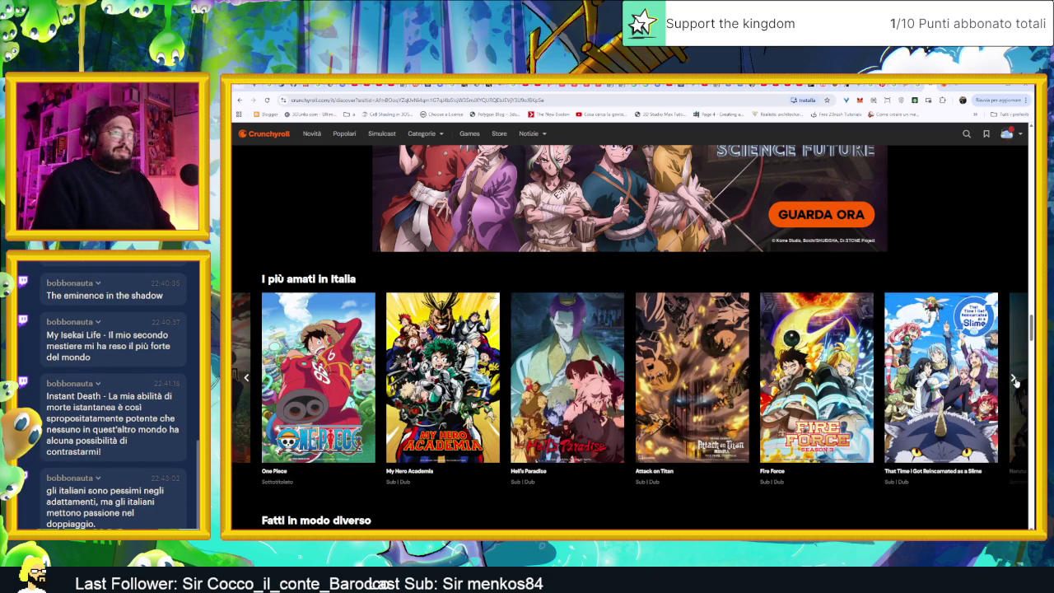
{"action": "left_click", "coordinate": [1015, 380]}
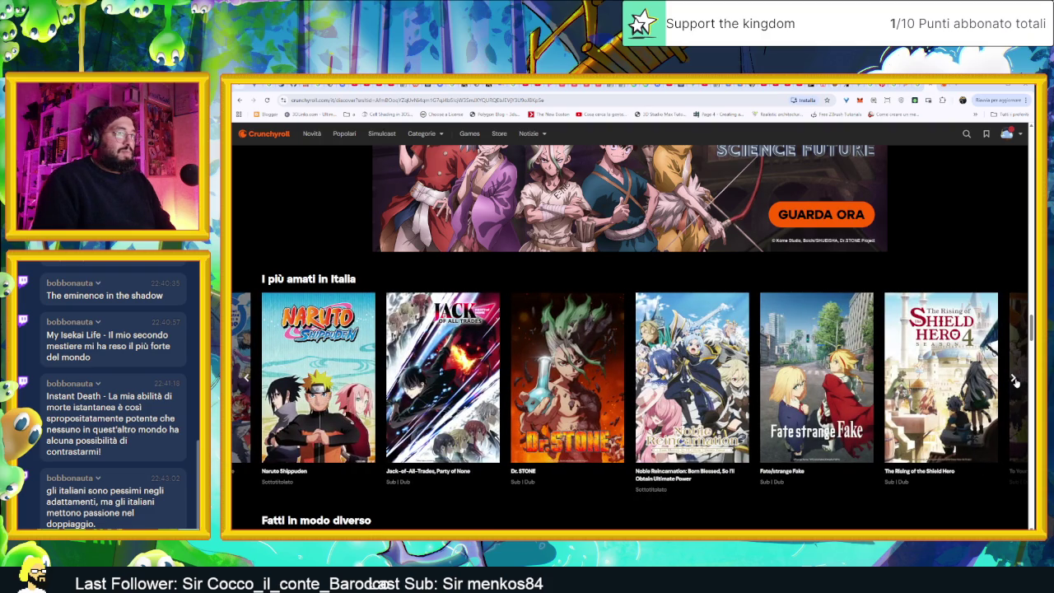
{"action": "left_click", "coordinate": [1015, 381]}
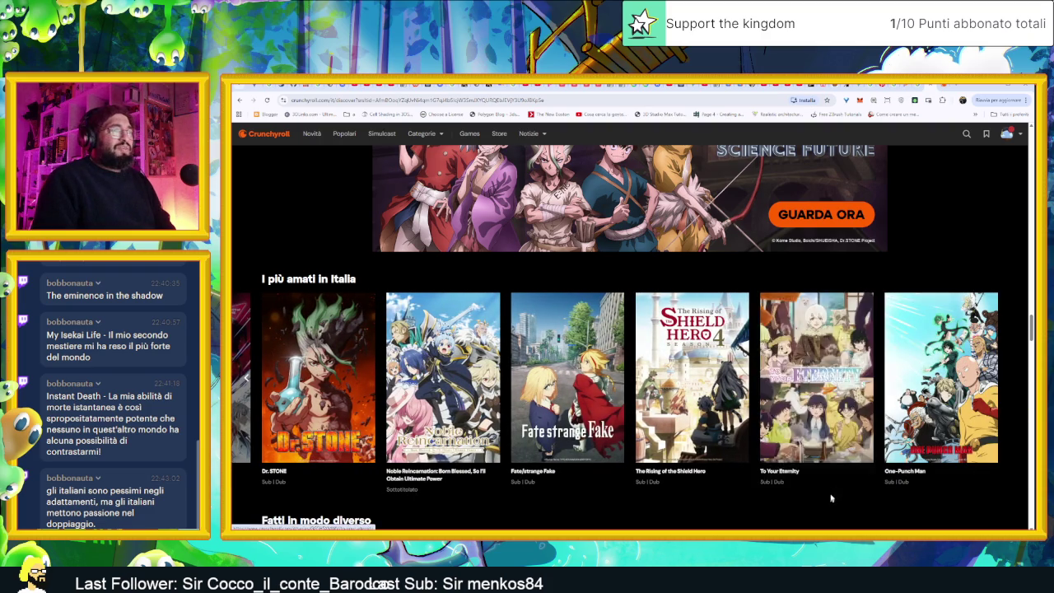
Page the 'Fatti in modo diverso' row to FLCL, Sekko Boys, Mr. Osomatsu and Pop Team Epic
{"action": "scroll", "coordinate": [851, 441], "scroll_direction": "down", "scroll_amount": 2}
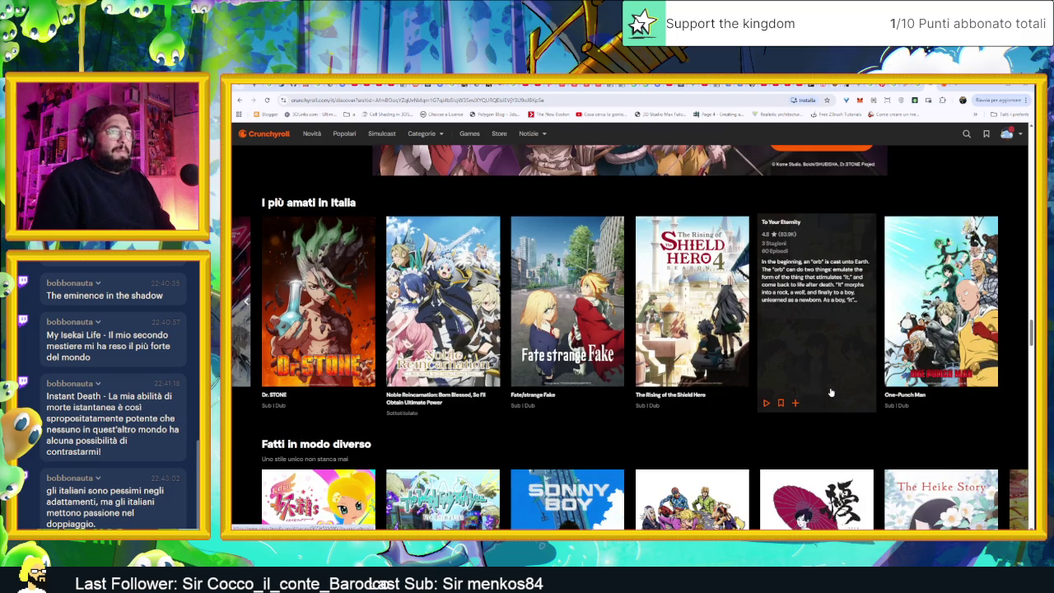
{"action": "scroll", "coordinate": [842, 410], "scroll_direction": "down", "scroll_amount": 2}
{"action": "scroll", "coordinate": [842, 404], "scroll_direction": "down", "scroll_amount": 2}
{"action": "scroll", "coordinate": [841, 400], "scroll_direction": "down", "scroll_amount": 2}
{"action": "mouse_move", "coordinate": [816, 370]}
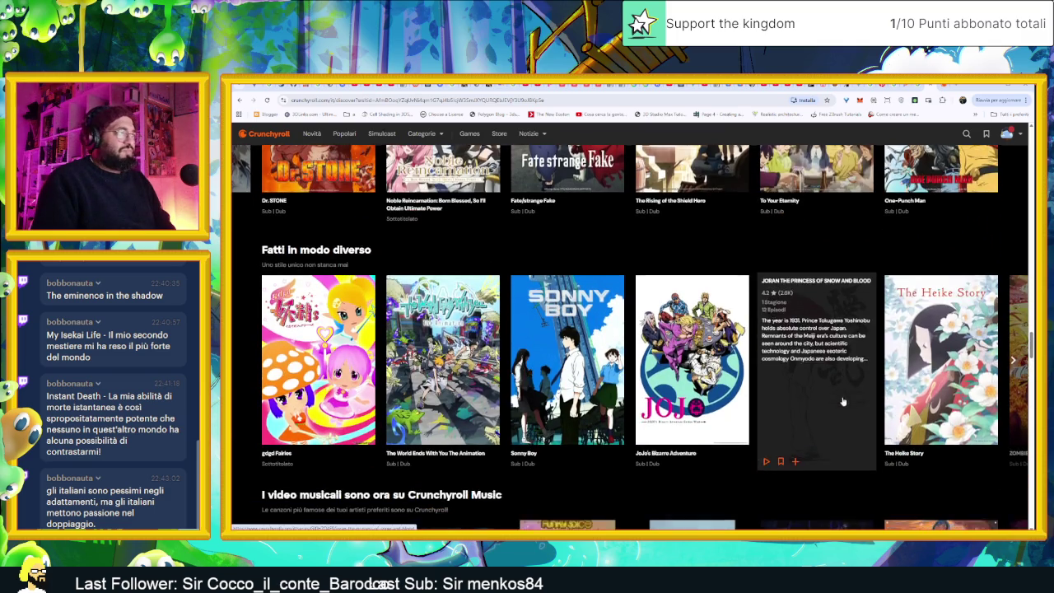
{"action": "scroll", "coordinate": [949, 458], "scroll_direction": "down", "scroll_amount": 1}
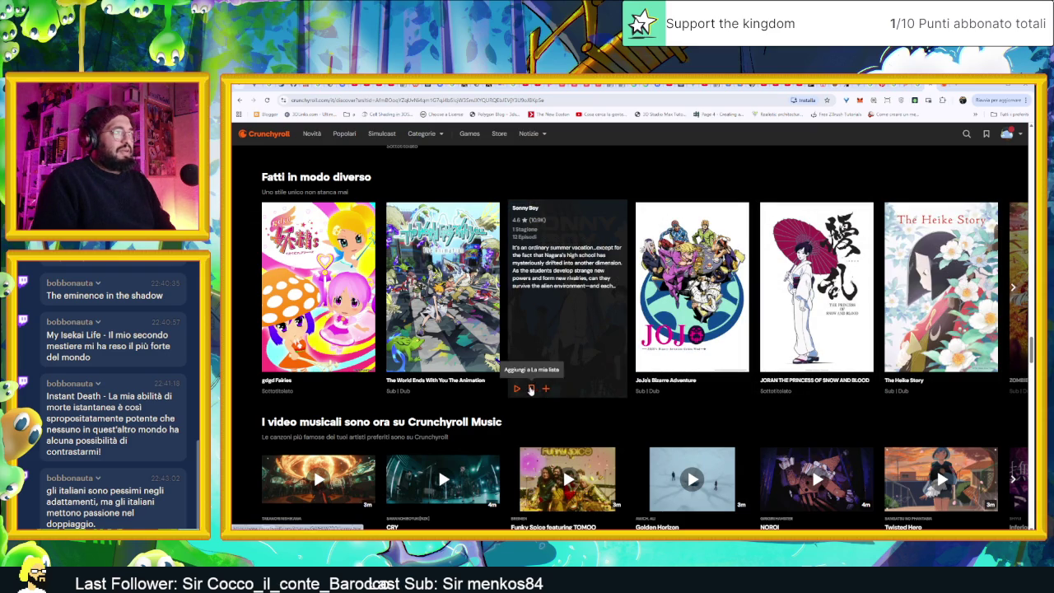
{"action": "left_click", "coordinate": [1013, 288]}
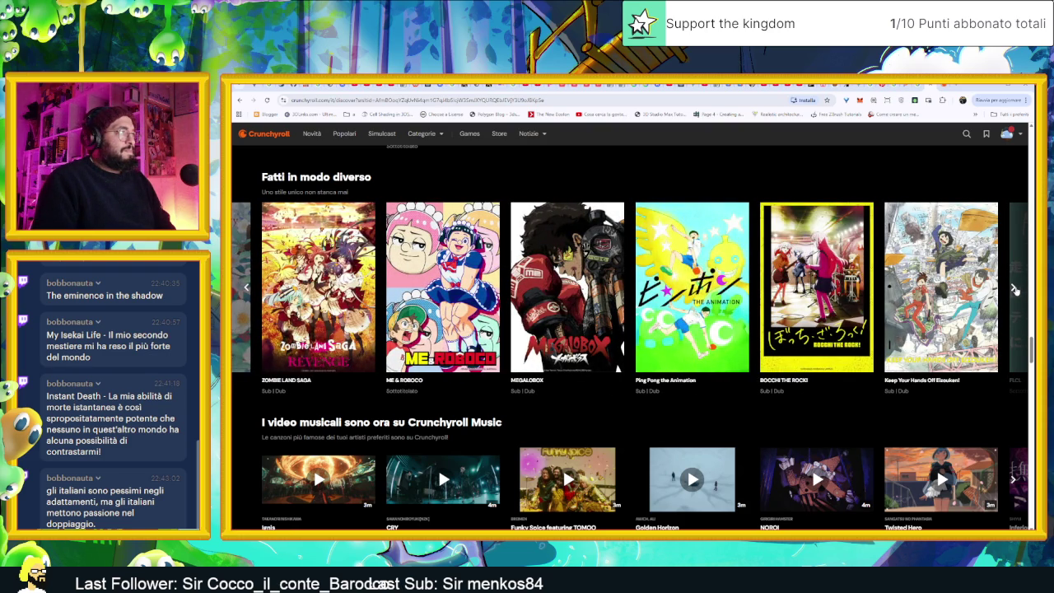
{"action": "left_click", "coordinate": [1014, 289]}
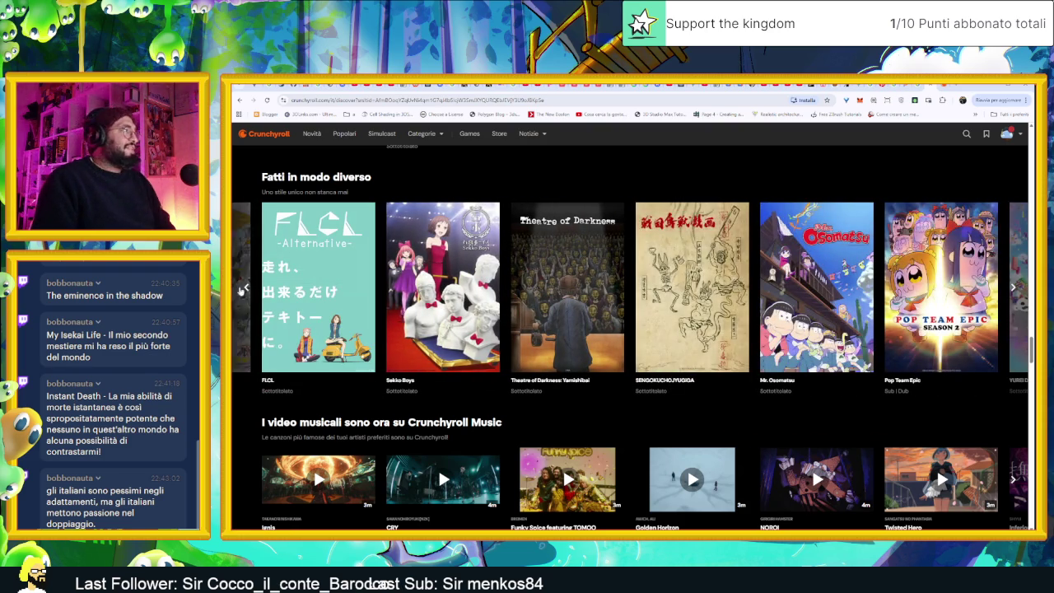
{"action": "left_click", "coordinate": [244, 288]}
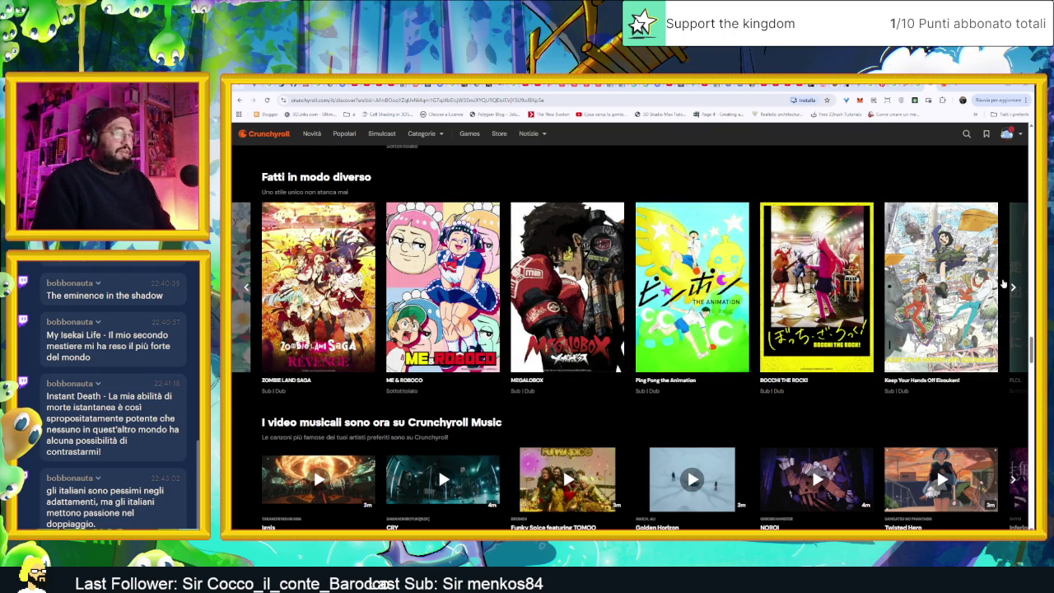
{"action": "left_click", "coordinate": [1011, 287]}
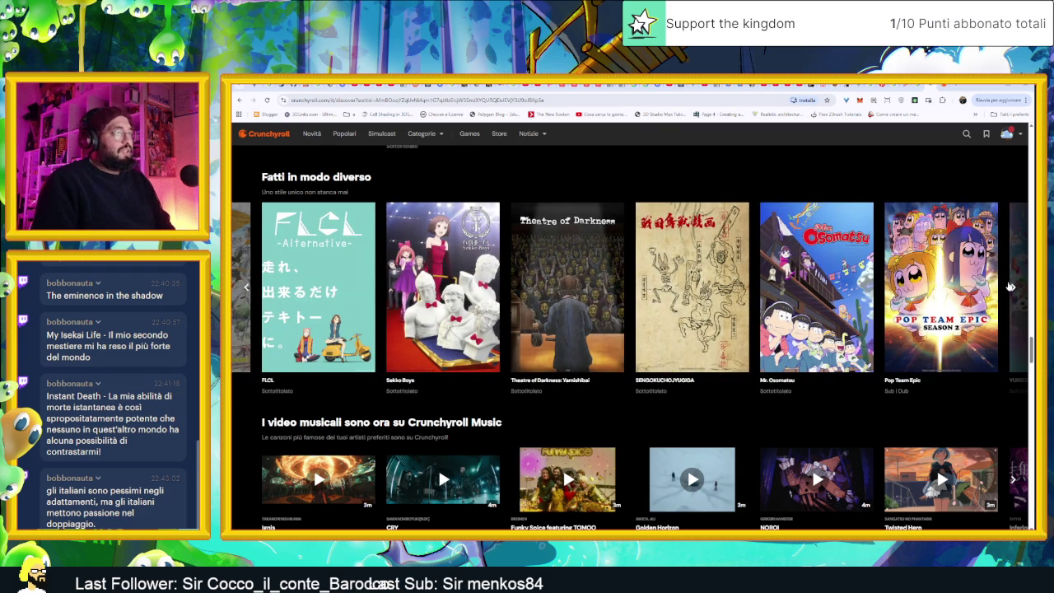
{"action": "left_click", "coordinate": [1011, 286]}
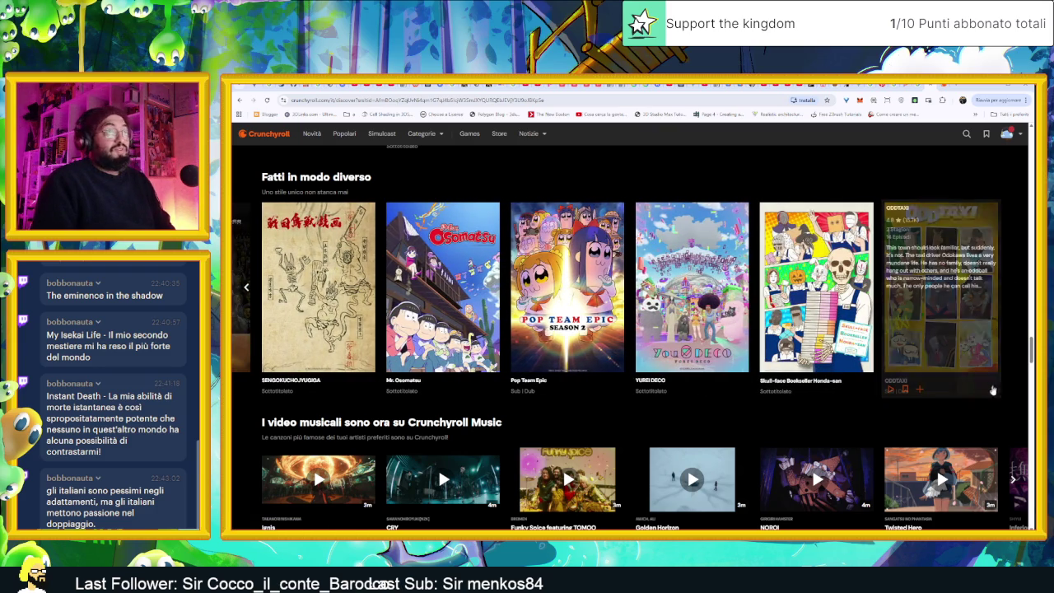
Page the 'Anime che amerai' row forward and open the Campfire Cooking in Another World poster
{"action": "scroll", "coordinate": [906, 453], "scroll_direction": "down", "scroll_amount": 3}
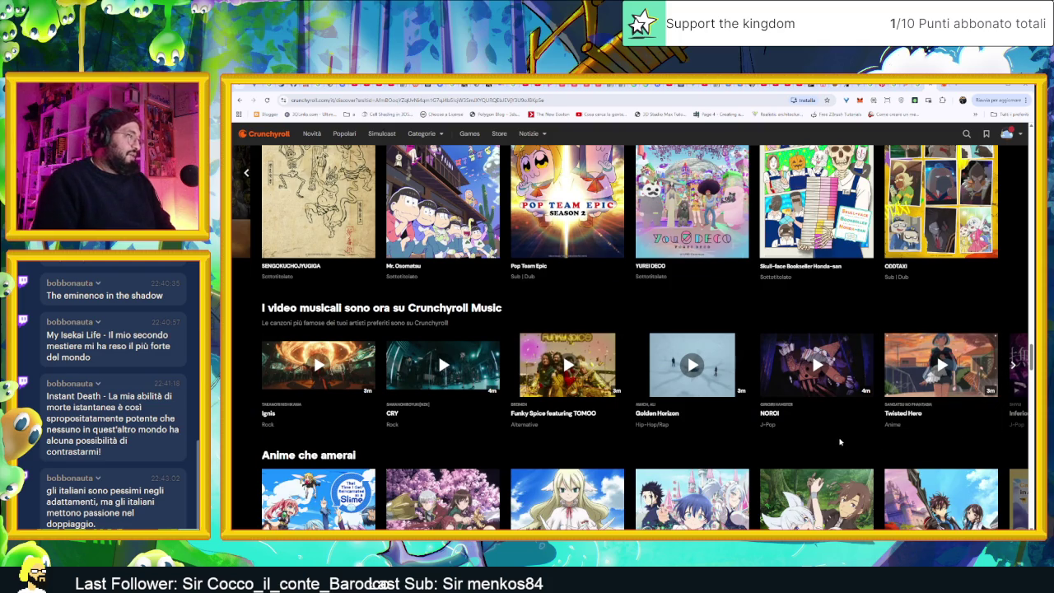
{"action": "scroll", "coordinate": [840, 443], "scroll_direction": "down", "scroll_amount": 3}
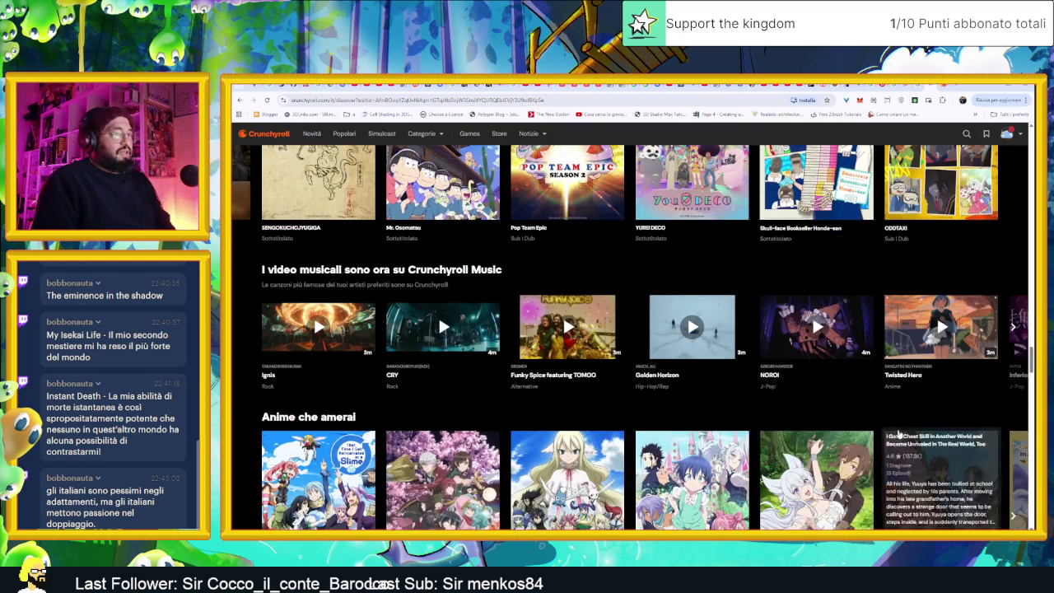
{"action": "scroll", "coordinate": [949, 406], "scroll_direction": "down", "scroll_amount": 3}
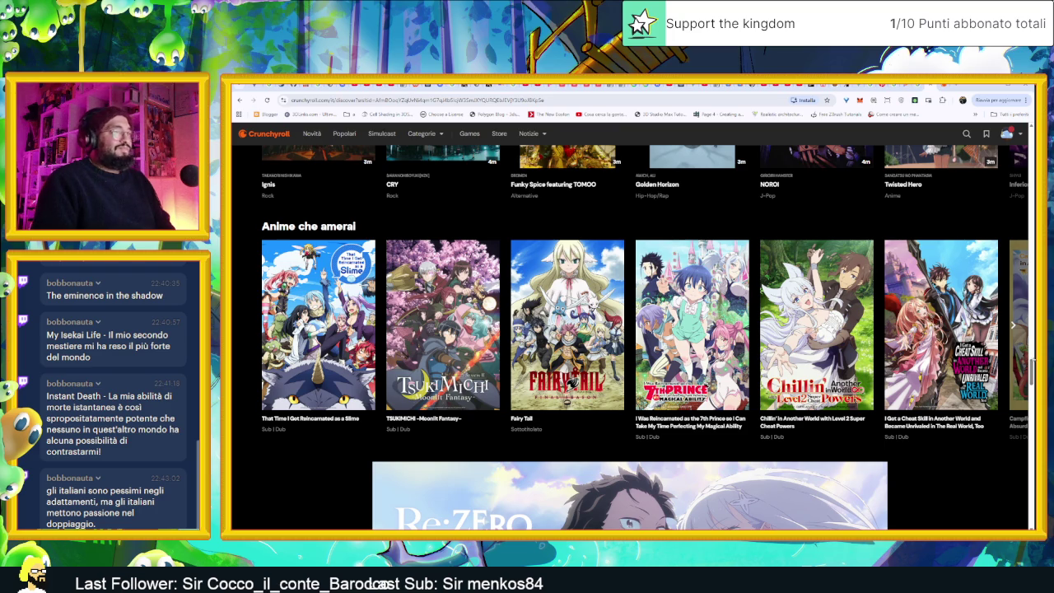
{"action": "left_click", "coordinate": [1014, 333]}
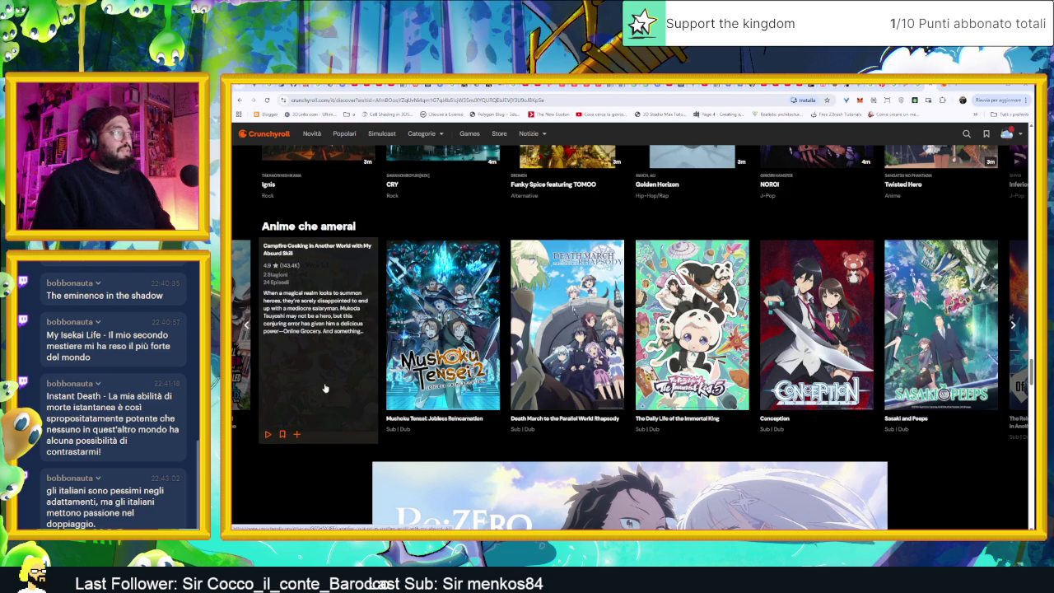
{"action": "left_click", "coordinate": [325, 387]}
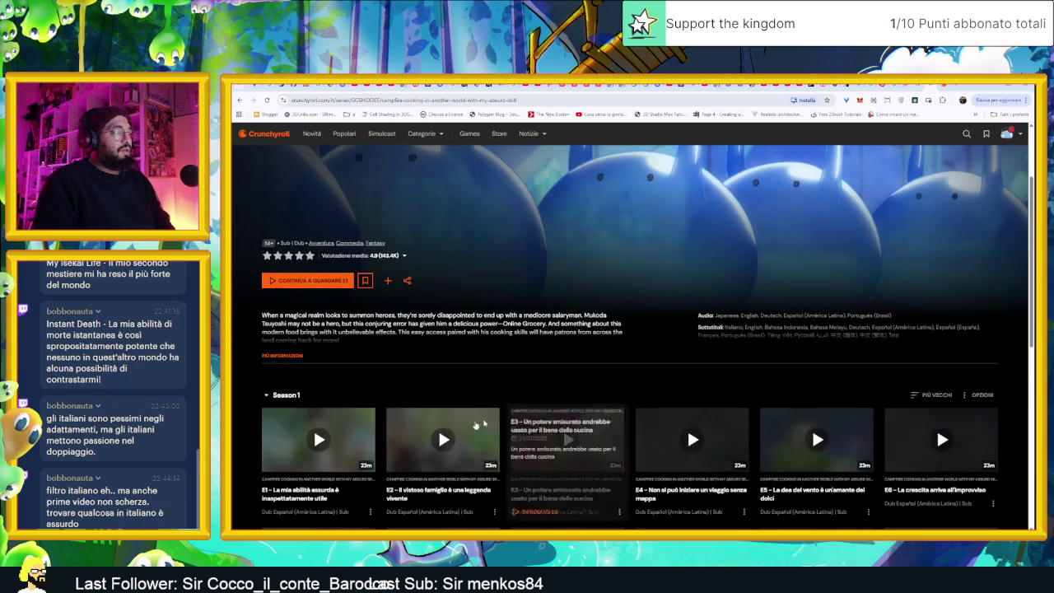
Expand the Campfire Cooking synopsis, browse its episodes, then return to the discover page
{"action": "left_click", "coordinate": [282, 355]}
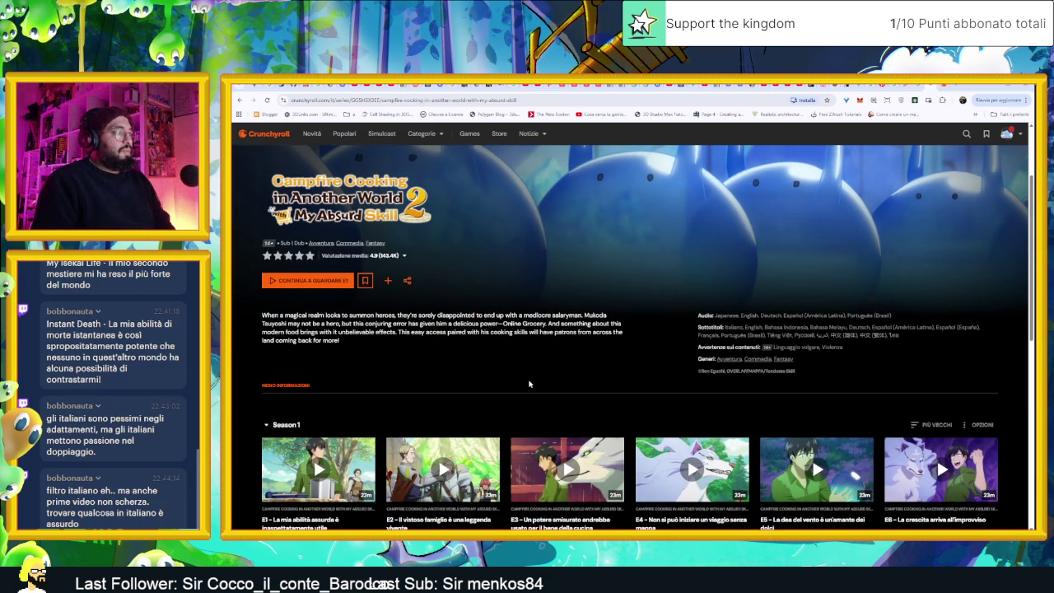
{"action": "scroll", "coordinate": [529, 383], "scroll_direction": "down", "scroll_amount": 1}
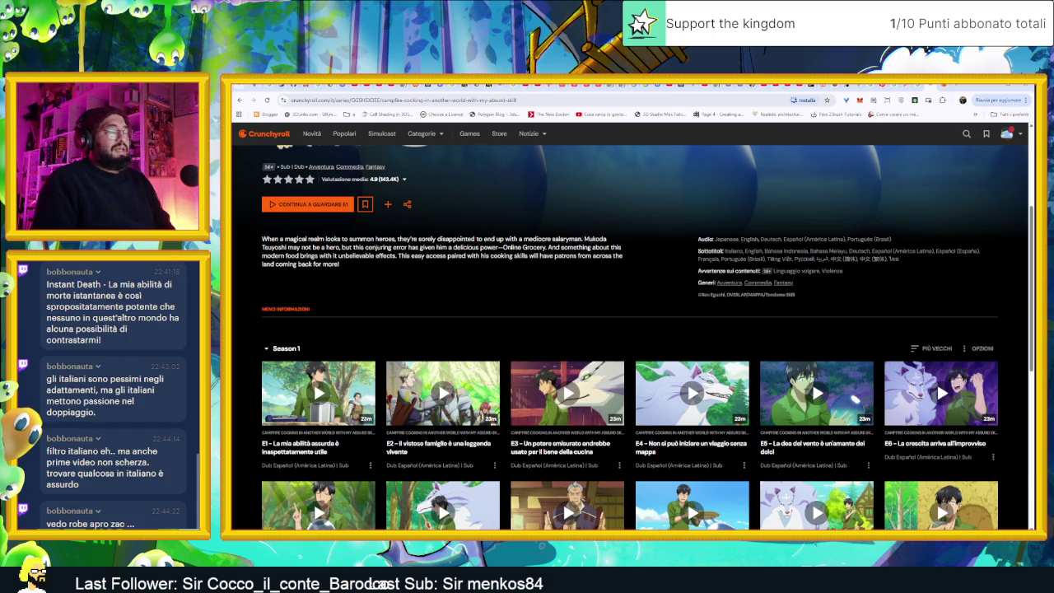
{"action": "key", "text": "alt+Left"}
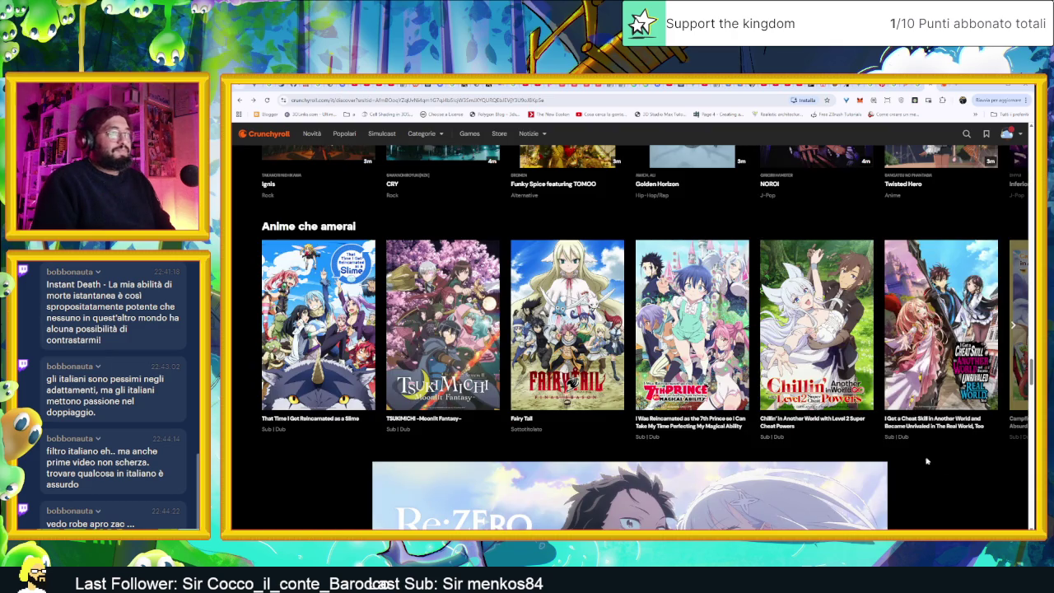
Open the Mushoku Tensei: Jobless Reincarnation series page with its full details expanded
{"action": "left_click", "coordinate": [1014, 325]}
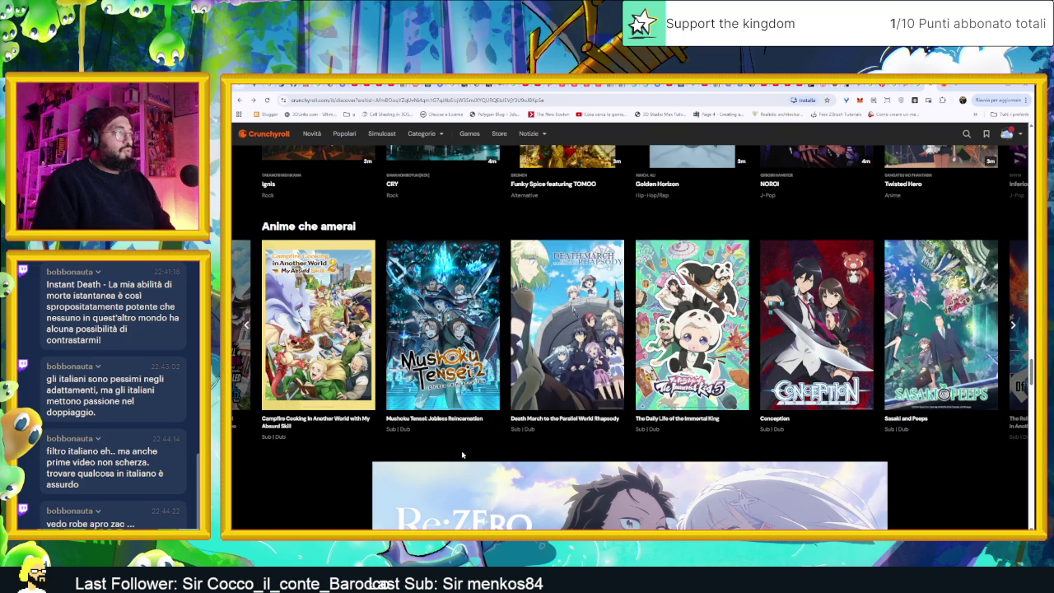
{"action": "mouse_move", "coordinate": [443, 333]}
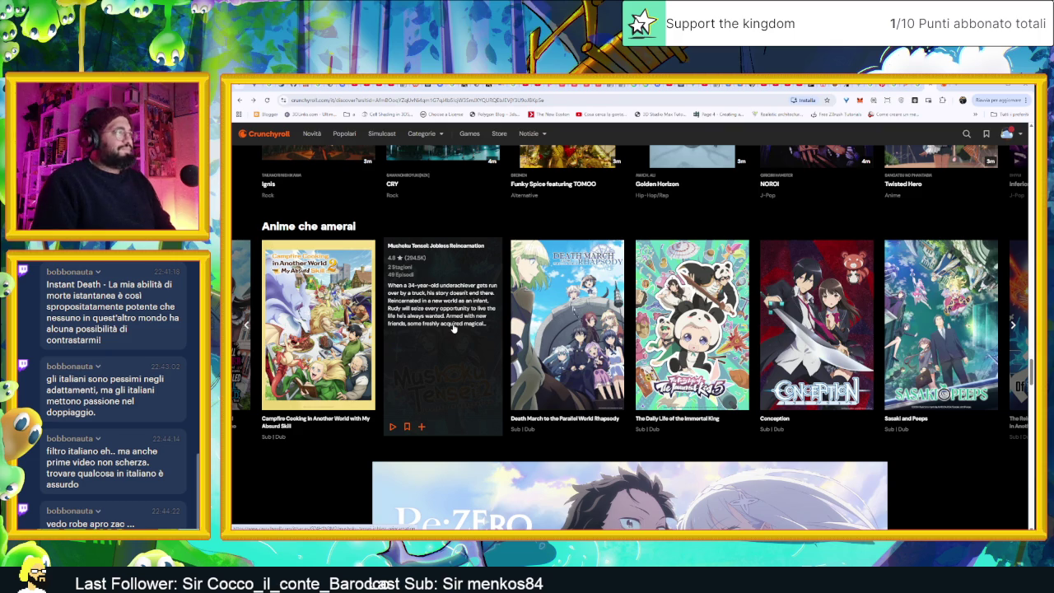
{"action": "left_click", "coordinate": [453, 328]}
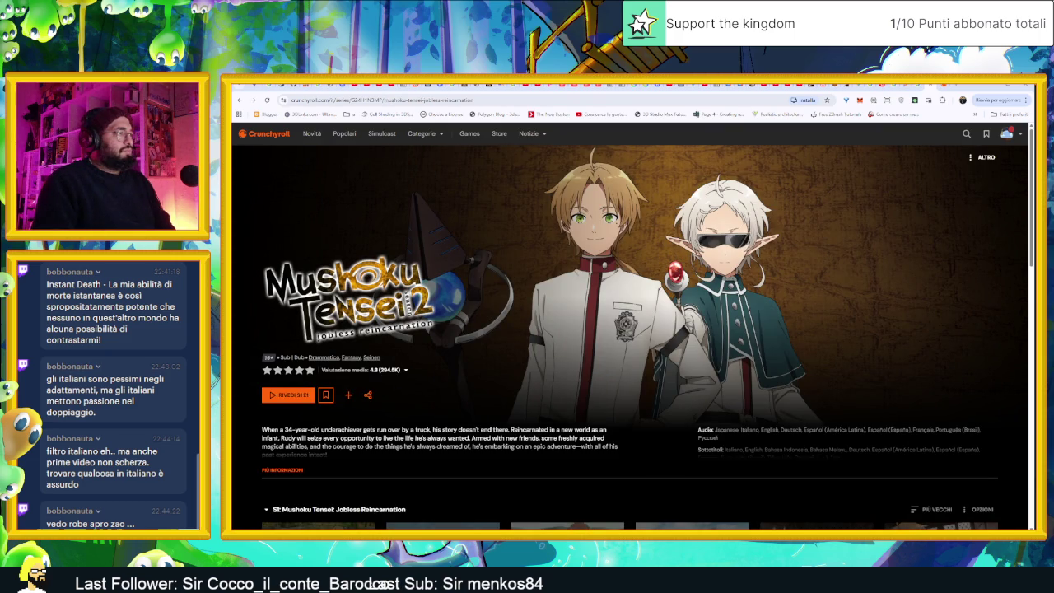
{"action": "left_click", "coordinate": [278, 470]}
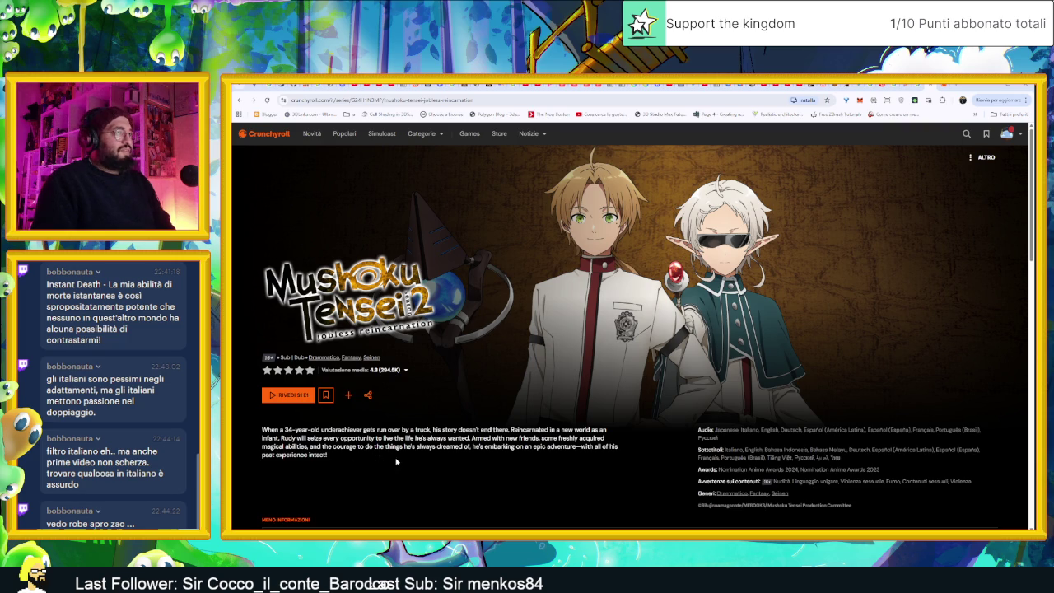
Scroll through the Mushoku Tensei episodes and back up, then minimize the browser
{"action": "scroll", "coordinate": [395, 461], "scroll_direction": "down", "scroll_amount": 1}
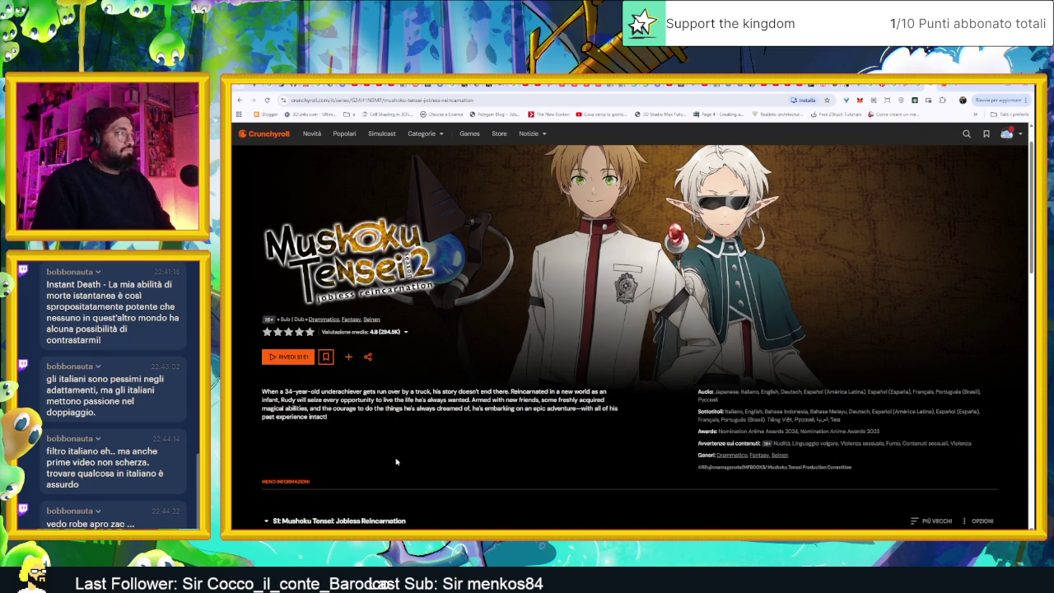
{"action": "scroll", "coordinate": [402, 445], "scroll_direction": "down", "scroll_amount": 1}
{"action": "scroll", "coordinate": [407, 428], "scroll_direction": "down", "scroll_amount": 1}
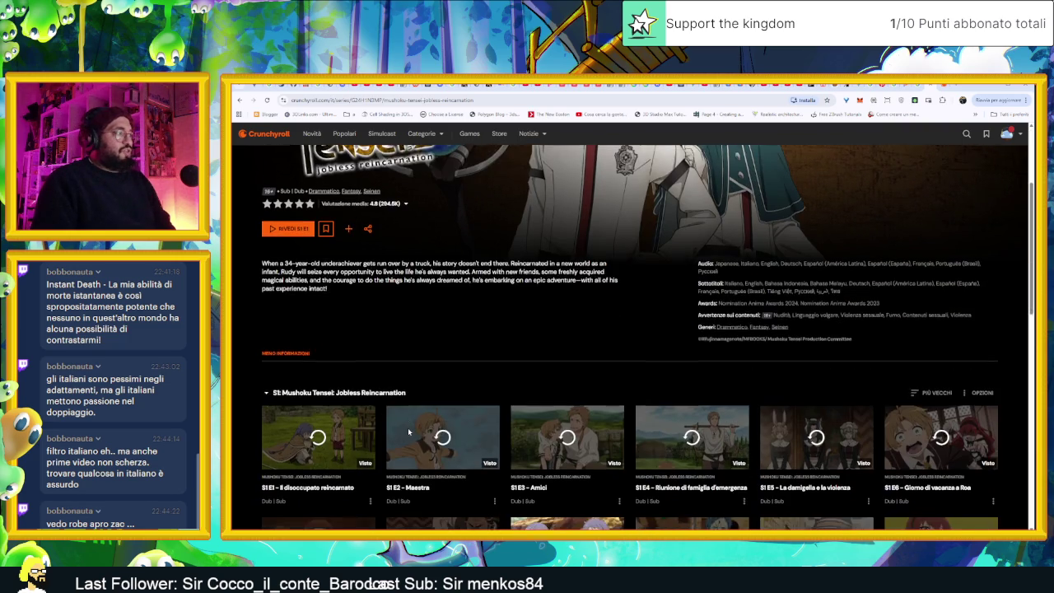
{"action": "scroll", "coordinate": [408, 430], "scroll_direction": "down", "scroll_amount": 1}
{"action": "scroll", "coordinate": [408, 432], "scroll_direction": "down", "scroll_amount": 1}
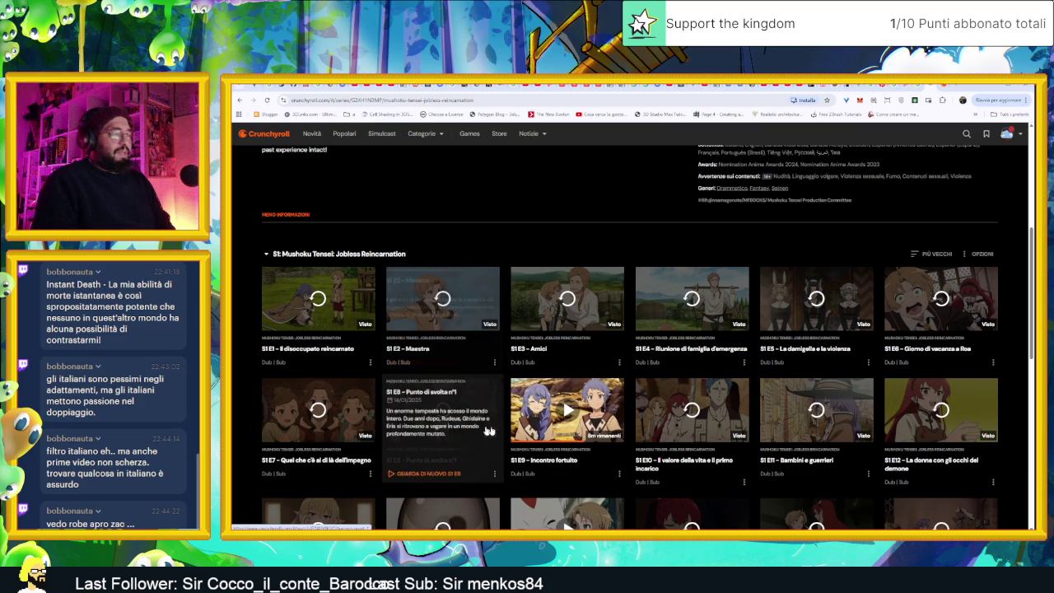
{"action": "scroll", "coordinate": [598, 481], "scroll_direction": "down", "scroll_amount": 4}
{"action": "scroll", "coordinate": [598, 480], "scroll_direction": "down", "scroll_amount": 1}
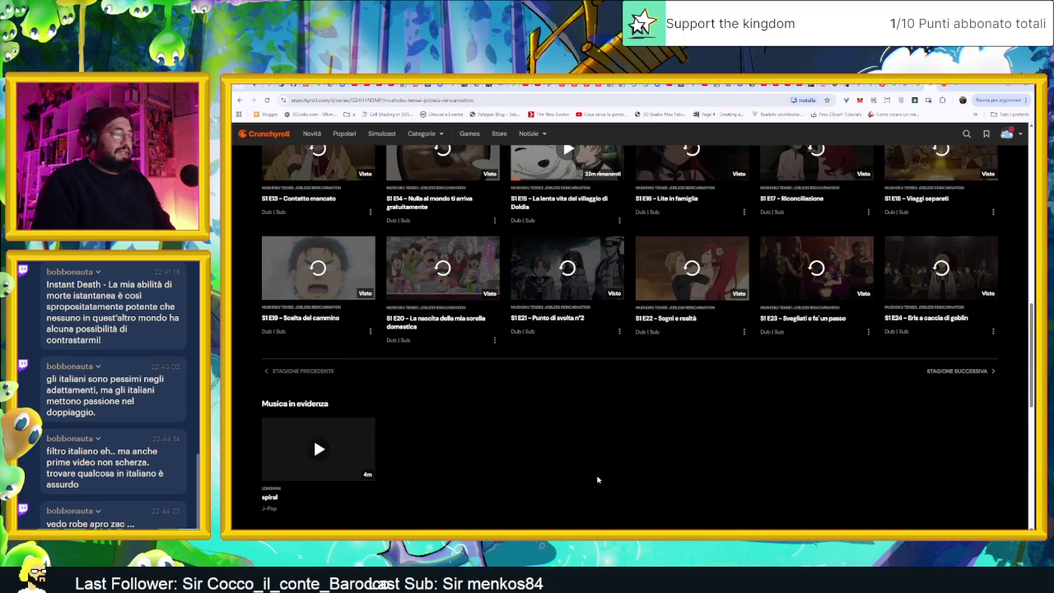
{"action": "scroll", "coordinate": [577, 469], "scroll_direction": "up", "scroll_amount": 4}
{"action": "scroll", "coordinate": [527, 449], "scroll_direction": "up", "scroll_amount": 3}
{"action": "scroll", "coordinate": [527, 449], "scroll_direction": "up", "scroll_amount": 1}
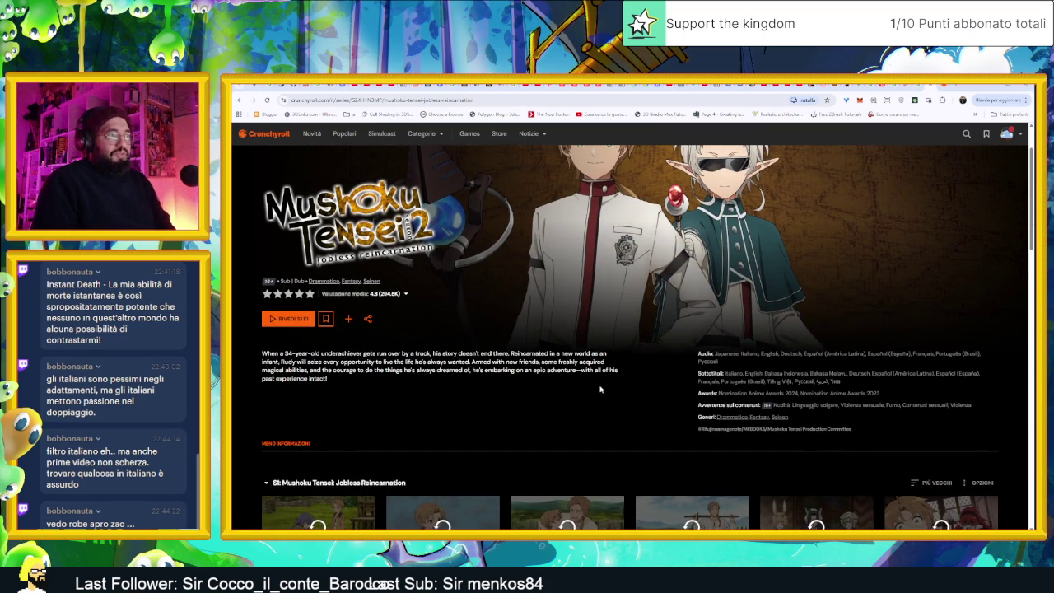
{"action": "scroll", "coordinate": [610, 393], "scroll_direction": "up", "scroll_amount": 1}
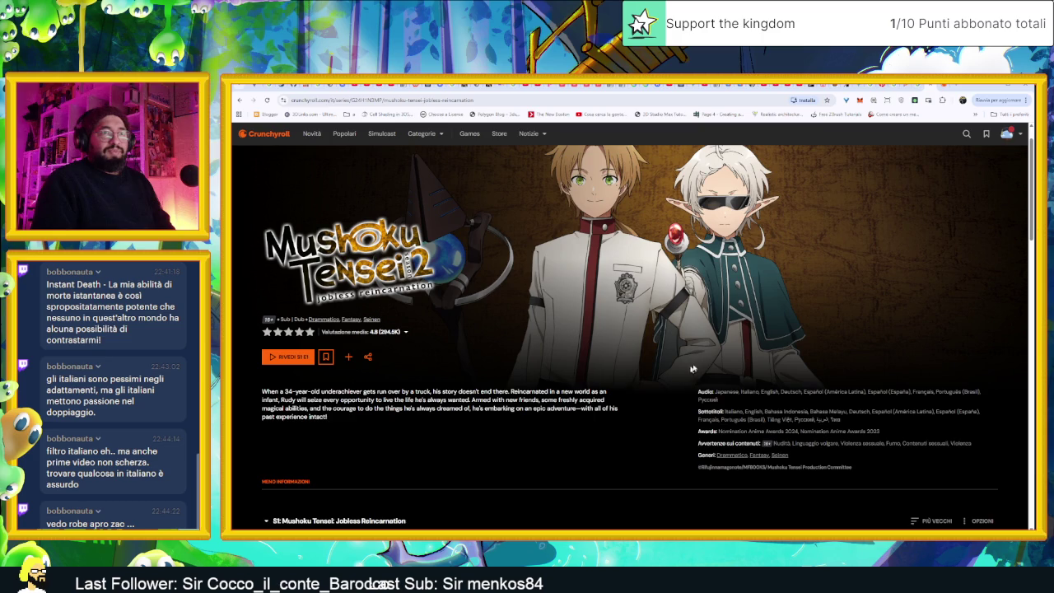
{"action": "scroll", "coordinate": [761, 338], "scroll_direction": "up", "scroll_amount": 1}
{"action": "left_click", "coordinate": [988, 89]}
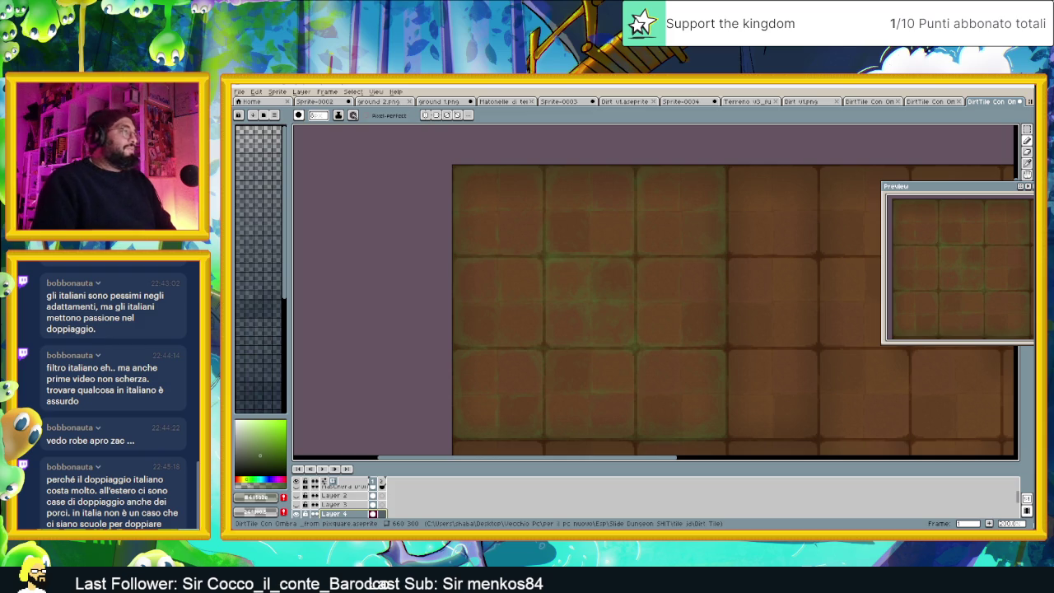
Pan the tile grid, move the Preview panel up-left, then switch to Chrome's Crunchyroll page
{"action": "scroll", "coordinate": [719, 398], "scroll_direction": "down", "scroll_amount": 1}
{"action": "scroll", "coordinate": [751, 379], "scroll_direction": "down", "scroll_amount": 1}
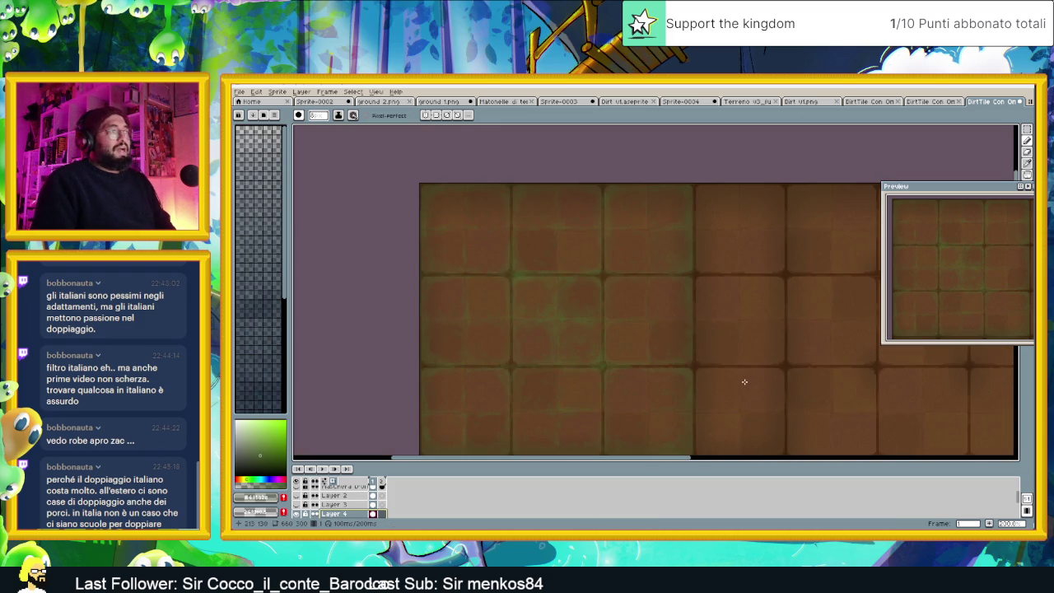
{"action": "left_click_drag", "start_coordinate": [744, 381], "coordinate": [749, 354]}
{"action": "left_click_drag", "start_coordinate": [655, 350], "coordinate": [654, 349]}
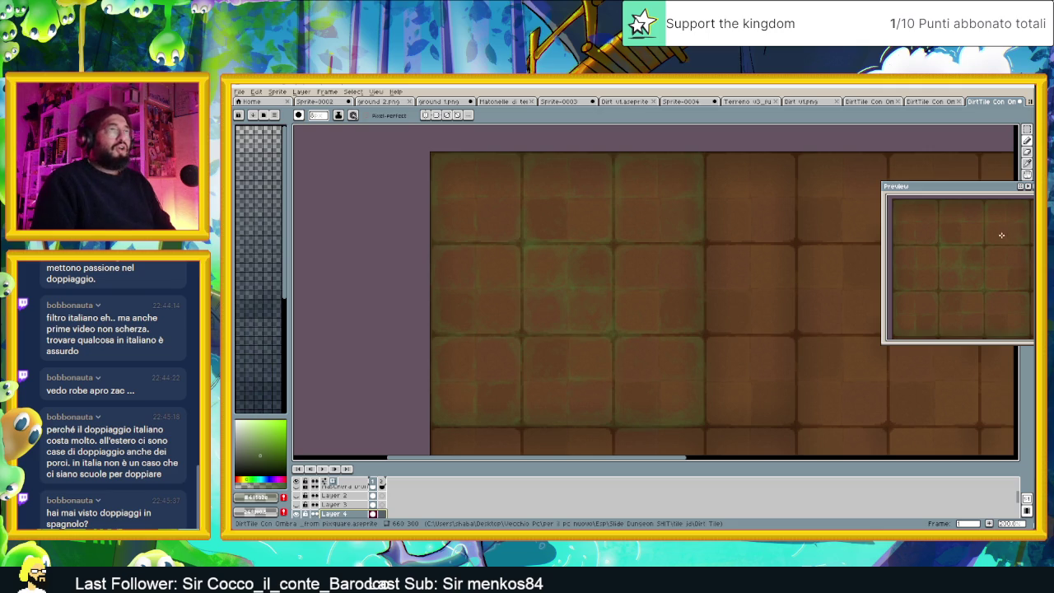
{"action": "left_click_drag", "start_coordinate": [994, 187], "coordinate": [965, 137]}
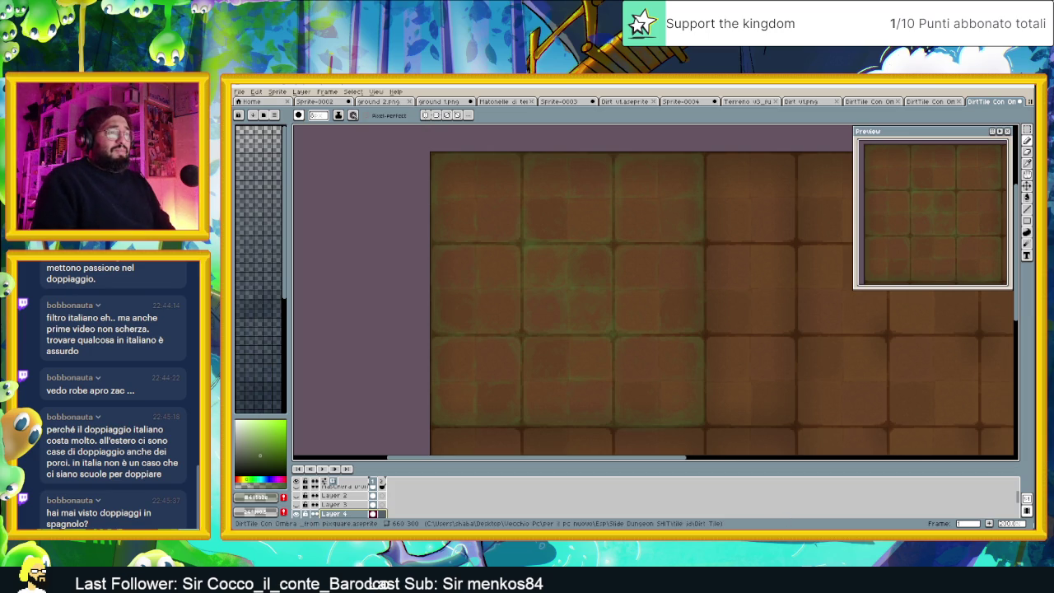
{"action": "key", "text": "alt+Tab"}
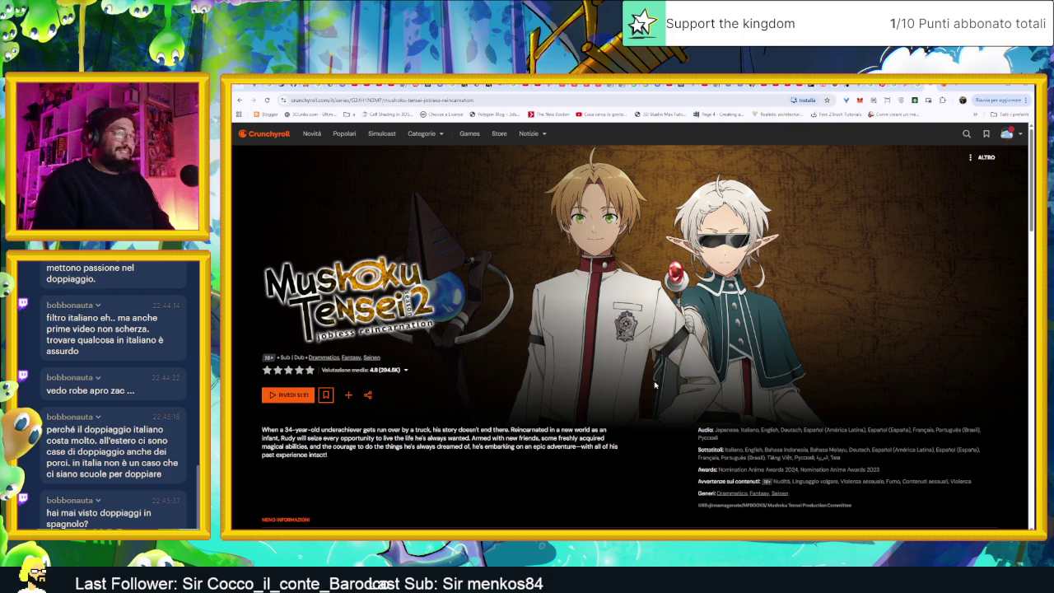
Start Mushoku Tensei episode 1 and switch its audio to English
{"action": "left_click", "coordinate": [288, 395]}
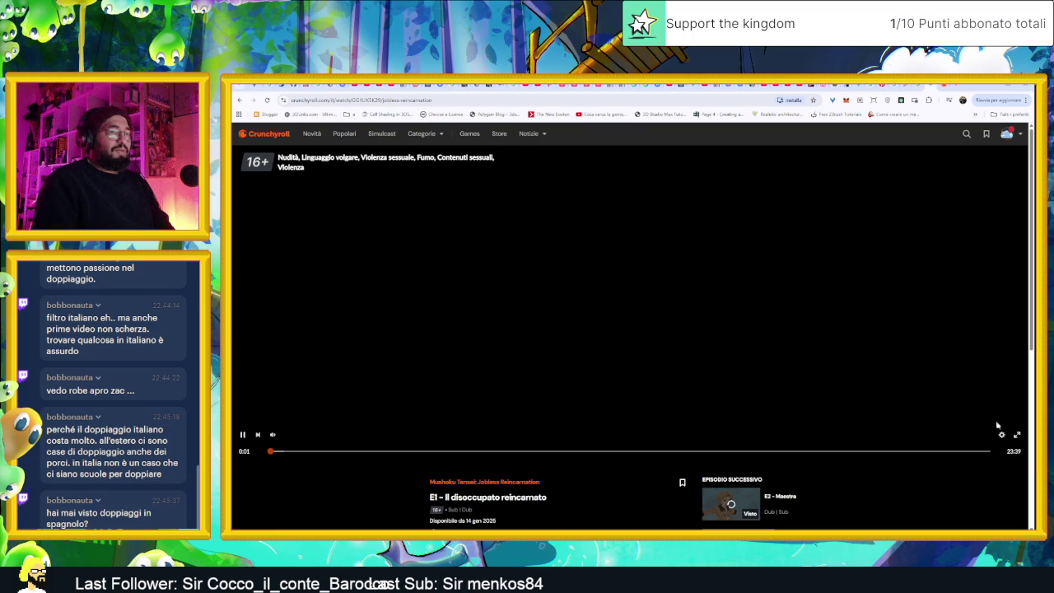
{"action": "left_click", "coordinate": [1002, 437]}
{"action": "left_click", "coordinate": [936, 388]}
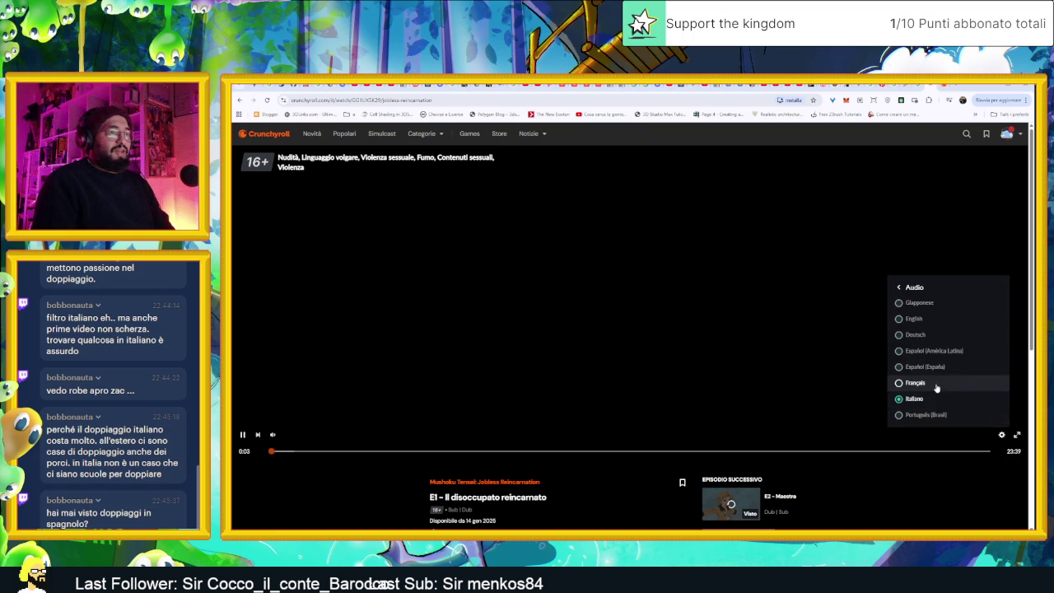
{"action": "left_click", "coordinate": [940, 334]}
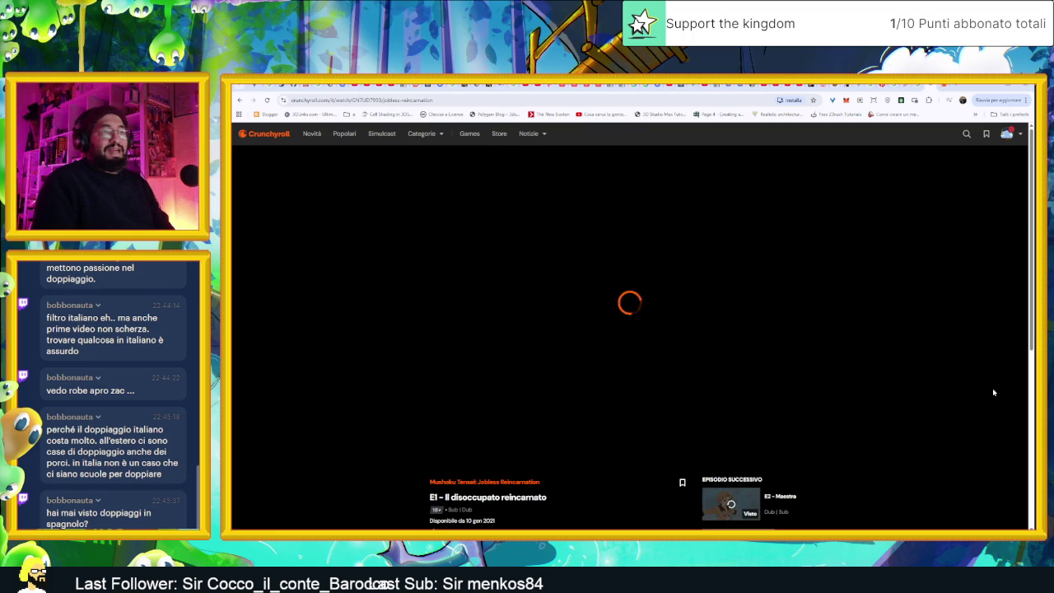
Turn on English [CC] subtitles, close the player settings and pause the episode
{"action": "left_click", "coordinate": [1002, 435]}
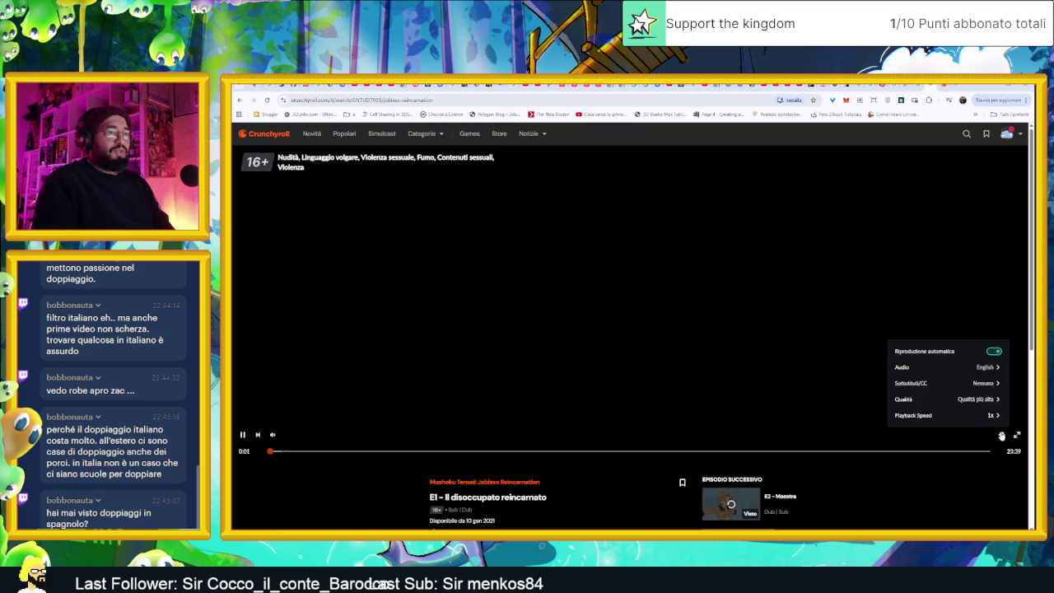
{"action": "left_click", "coordinate": [978, 386]}
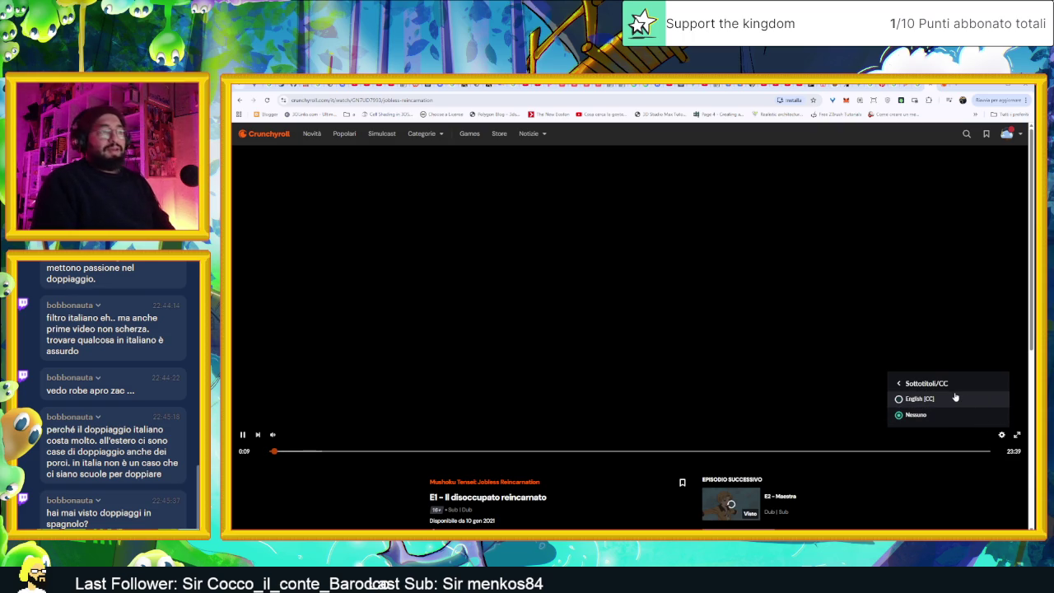
{"action": "left_click", "coordinate": [906, 399]}
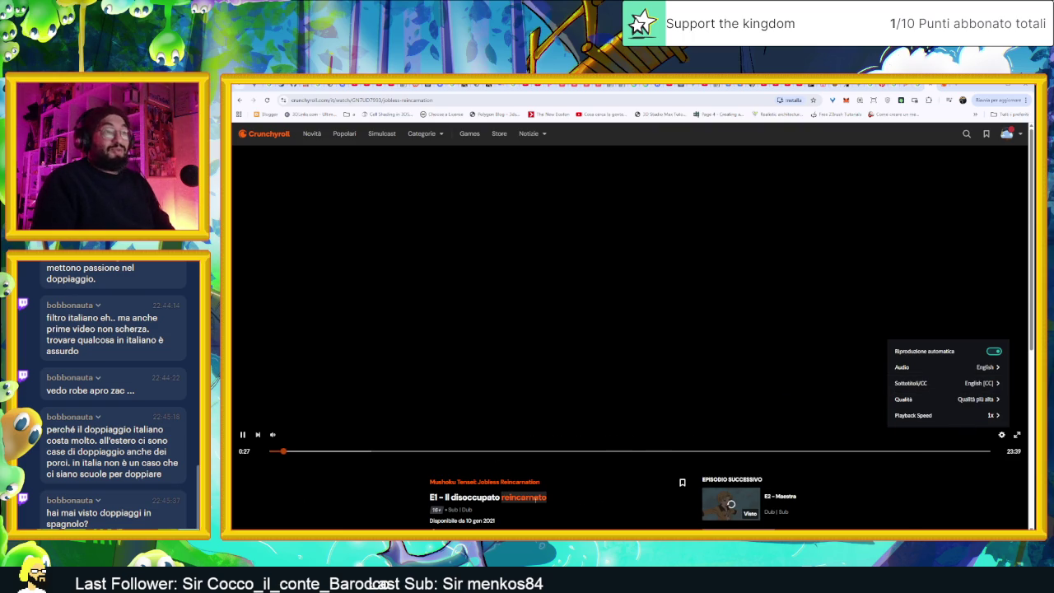
{"action": "left_click", "coordinate": [1001, 435]}
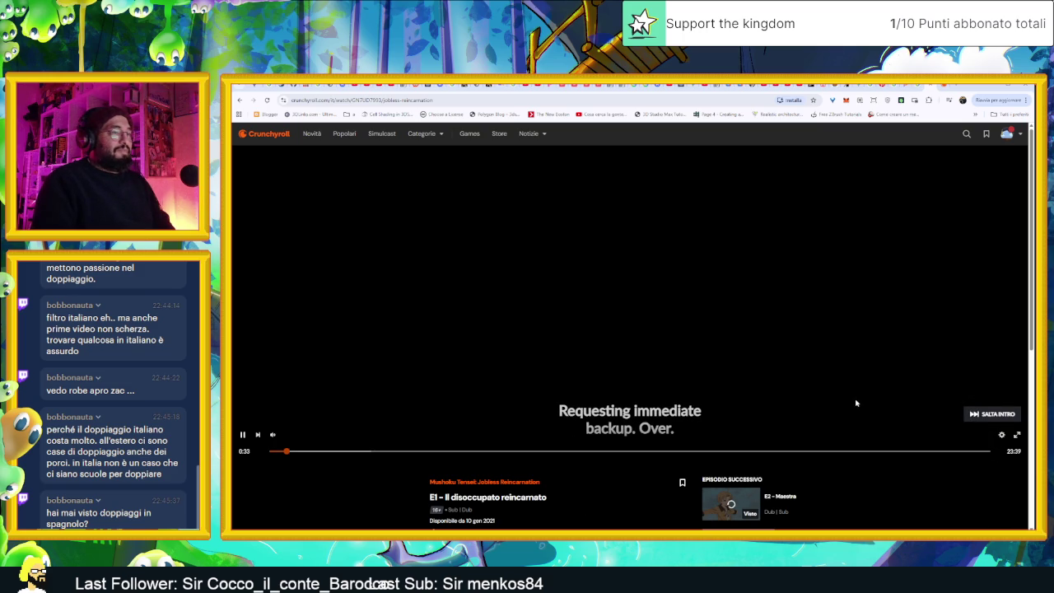
{"action": "key", "text": "space"}
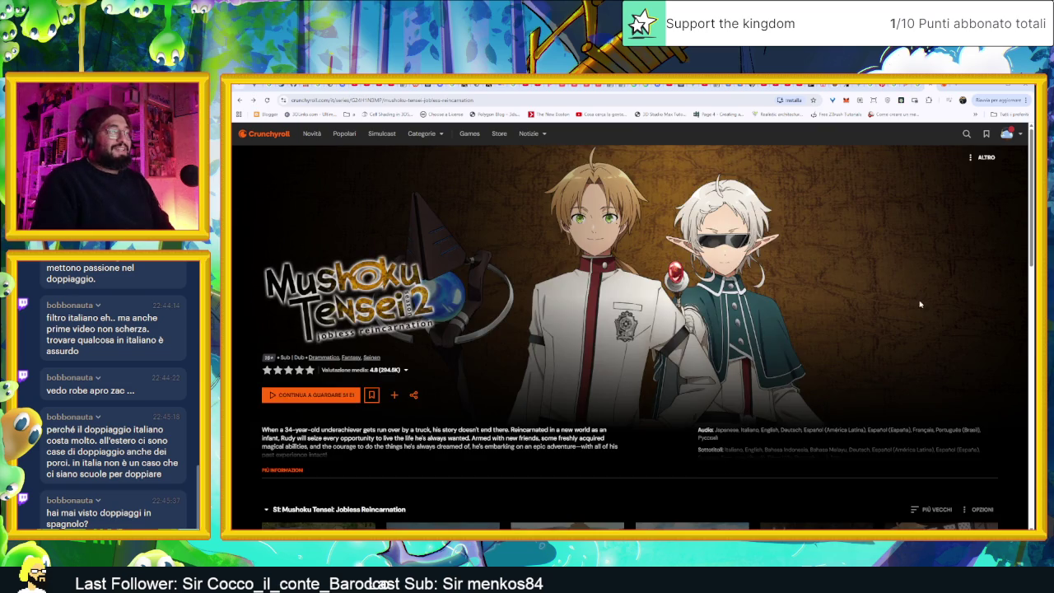
Scroll the Mushoku Tensei page briefly, then return to the Aseprite DirtTile Con Ombra sprite
{"action": "scroll", "coordinate": [936, 350], "scroll_direction": "down", "scroll_amount": 2}
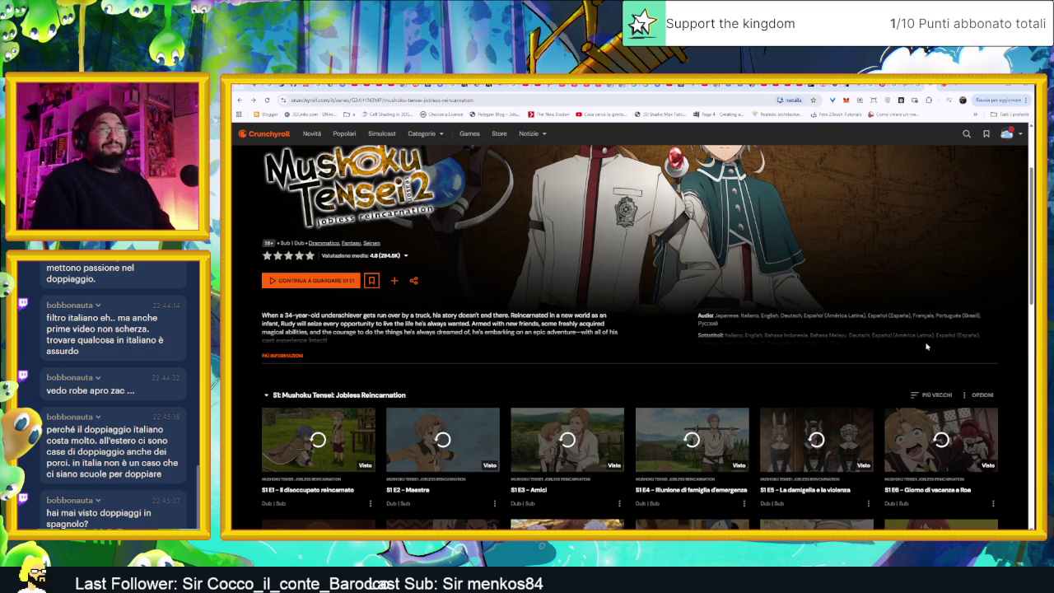
{"action": "scroll", "coordinate": [927, 347], "scroll_direction": "up", "scroll_amount": 2}
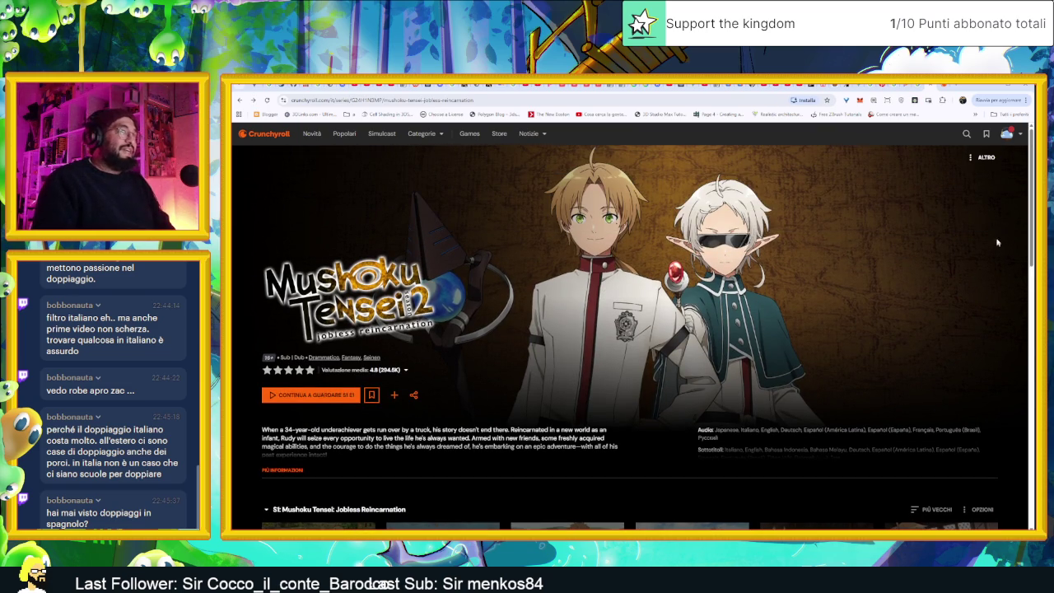
{"action": "left_click", "coordinate": [991, 87]}
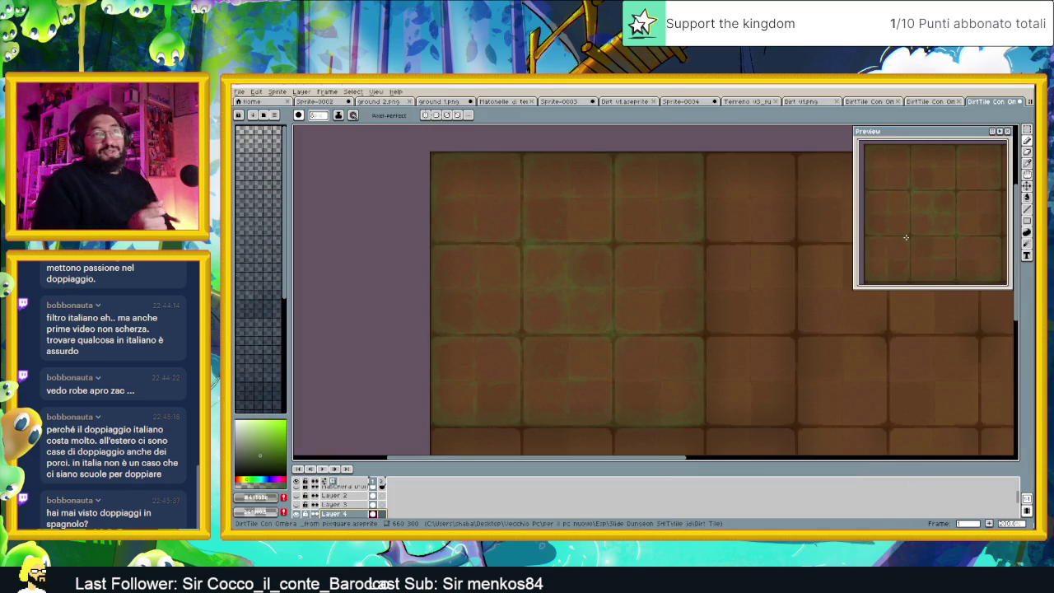
{"action": "scroll", "coordinate": [828, 267], "scroll_direction": "down", "scroll_amount": 1}
{"action": "scroll", "coordinate": [828, 268], "scroll_direction": "down", "scroll_amount": 1}
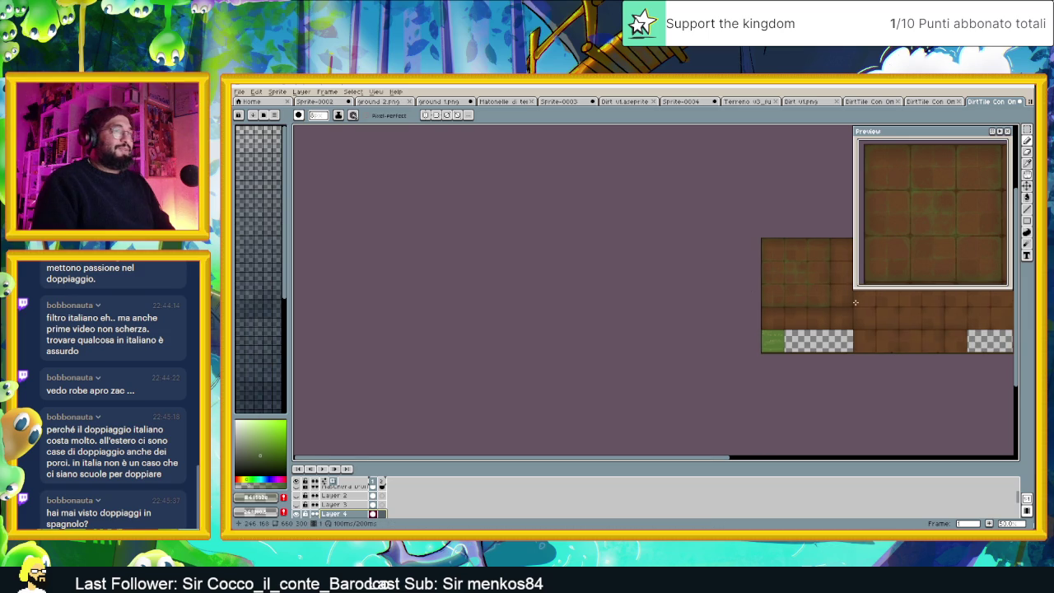
{"action": "scroll", "coordinate": [856, 303], "scroll_direction": "up", "scroll_amount": 1}
{"action": "scroll", "coordinate": [734, 256], "scroll_direction": "up", "scroll_amount": 1}
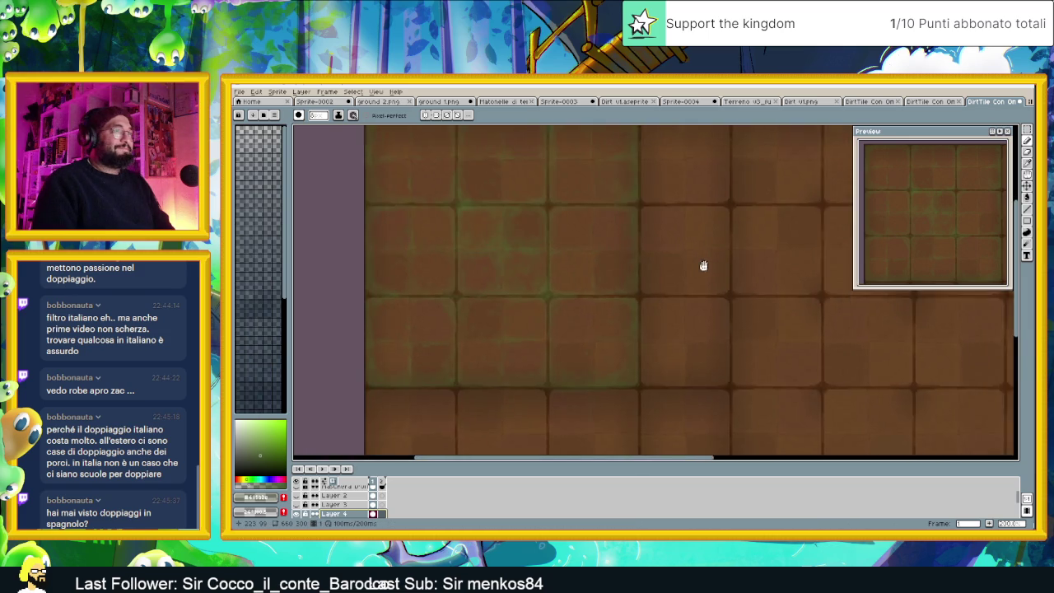
{"action": "scroll", "coordinate": [702, 265], "scroll_direction": "down", "scroll_amount": 1}
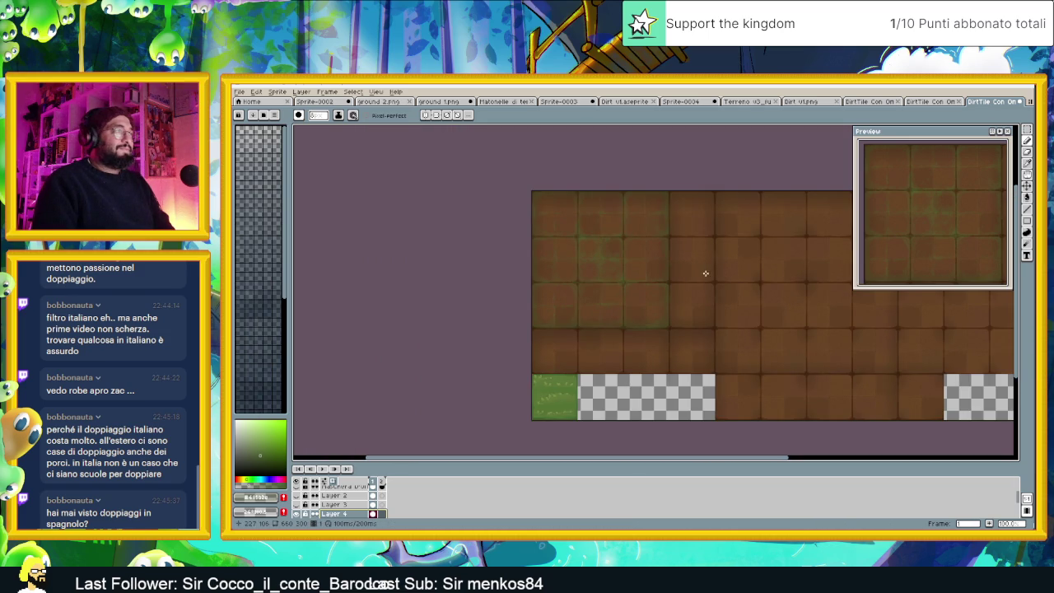
{"action": "scroll", "coordinate": [707, 282], "scroll_direction": "up", "scroll_amount": 1}
{"action": "scroll", "coordinate": [707, 283], "scroll_direction": "down", "scroll_amount": 1}
{"action": "scroll", "coordinate": [711, 268], "scroll_direction": "up", "scroll_amount": 1}
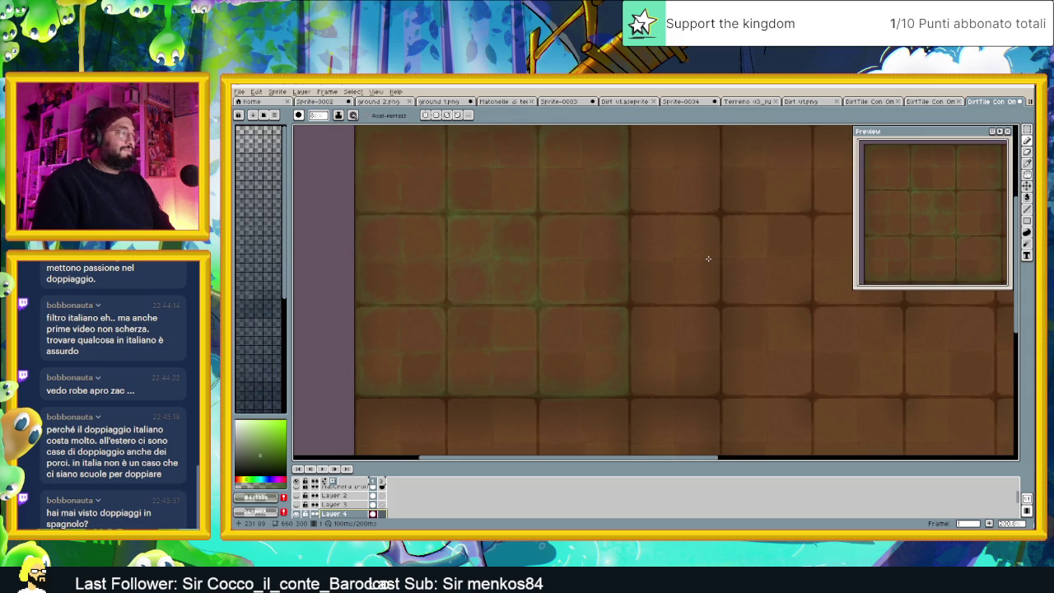
{"action": "scroll", "coordinate": [311, 504], "scroll_direction": "down", "scroll_amount": 1}
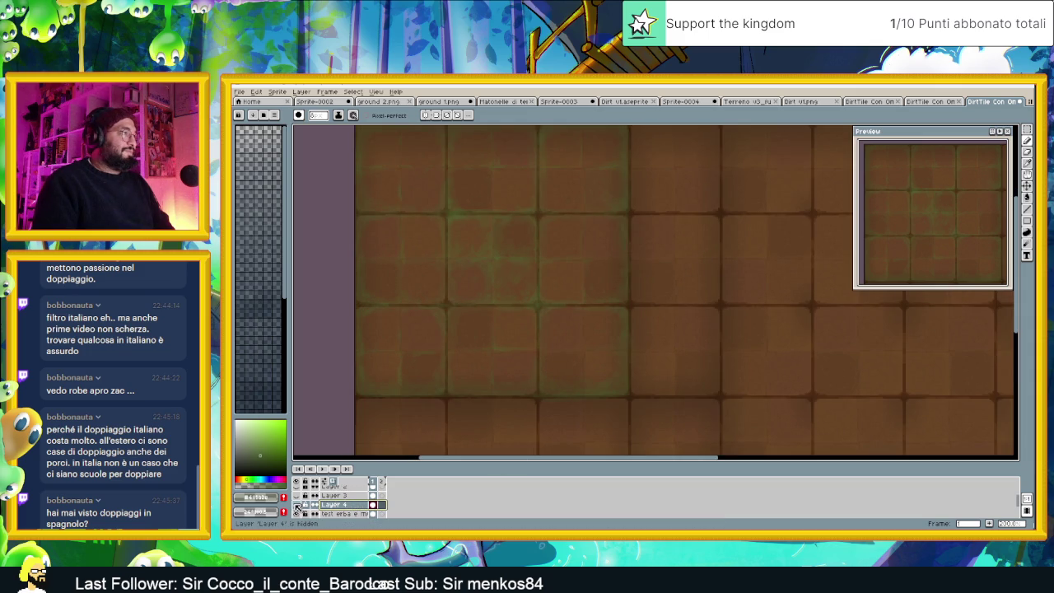
Select the 'test erba e muschio' layer and its frame-1 cel in the Timeline
{"action": "left_click", "coordinate": [340, 514]}
{"action": "scroll", "coordinate": [340, 511], "scroll_direction": "down", "scroll_amount": 2}
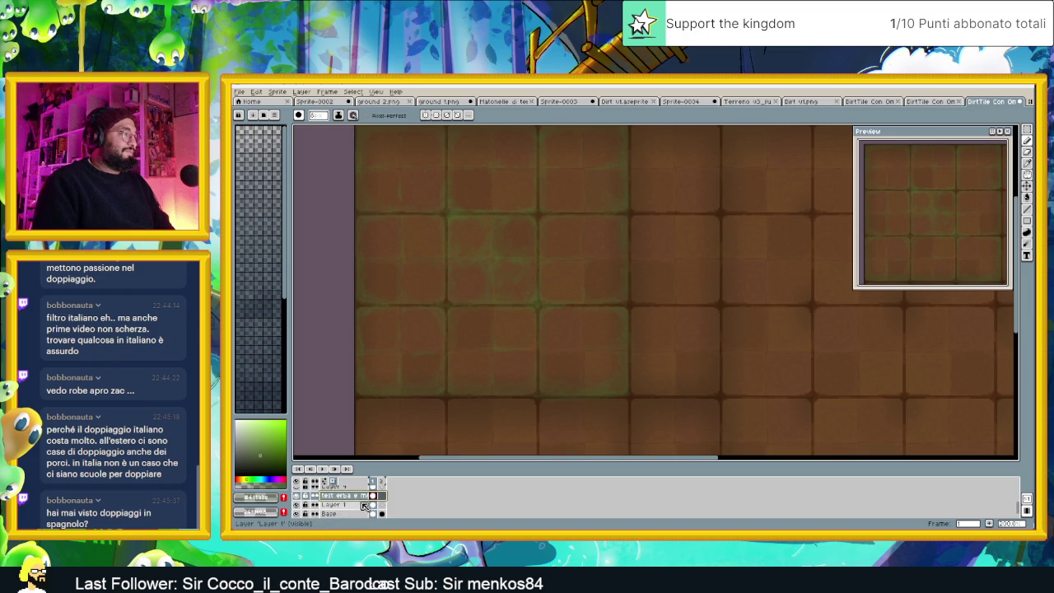
{"action": "left_click", "coordinate": [376, 496]}
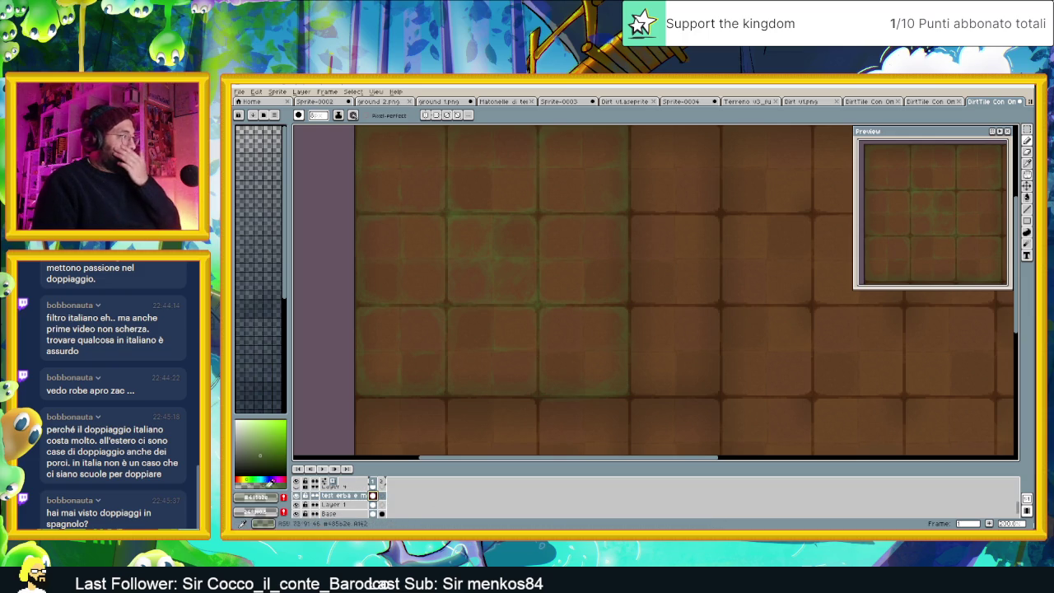
Zoom in and out on the moss-seamed dirt tile sheet to inspect it
{"action": "scroll", "coordinate": [525, 409], "scroll_direction": "down", "scroll_amount": 3}
{"action": "scroll", "coordinate": [525, 409], "scroll_direction": "up", "scroll_amount": 2}
{"action": "scroll", "coordinate": [561, 414], "scroll_direction": "up", "scroll_amount": 1}
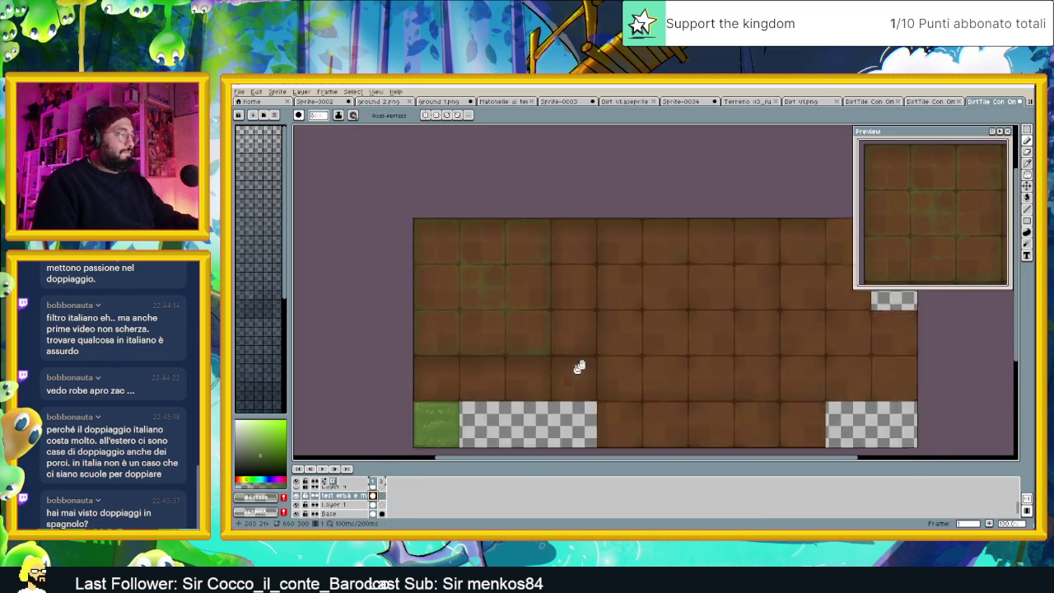
{"action": "scroll", "coordinate": [579, 367], "scroll_direction": "up", "scroll_amount": 1}
{"action": "scroll", "coordinate": [489, 342], "scroll_direction": "up", "scroll_amount": 1}
{"action": "scroll", "coordinate": [466, 328], "scroll_direction": "up", "scroll_amount": 1}
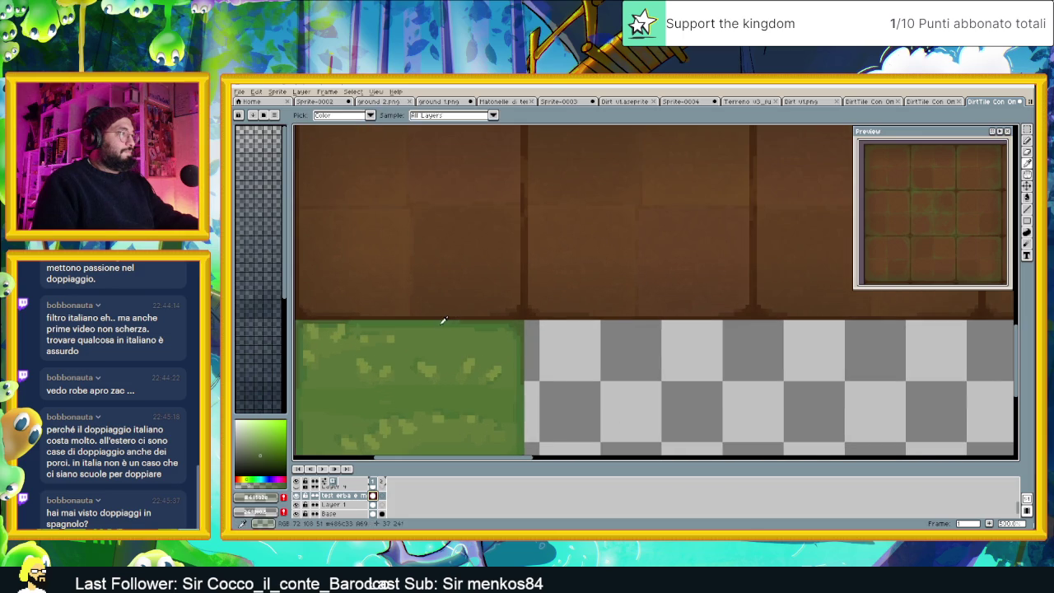
{"action": "scroll", "coordinate": [806, 284], "scroll_direction": "down", "scroll_amount": 1}
{"action": "scroll", "coordinate": [793, 282], "scroll_direction": "down", "scroll_amount": 1}
{"action": "scroll", "coordinate": [793, 282], "scroll_direction": "up", "scroll_amount": 1}
{"action": "scroll", "coordinate": [668, 384], "scroll_direction": "down", "scroll_amount": 1}
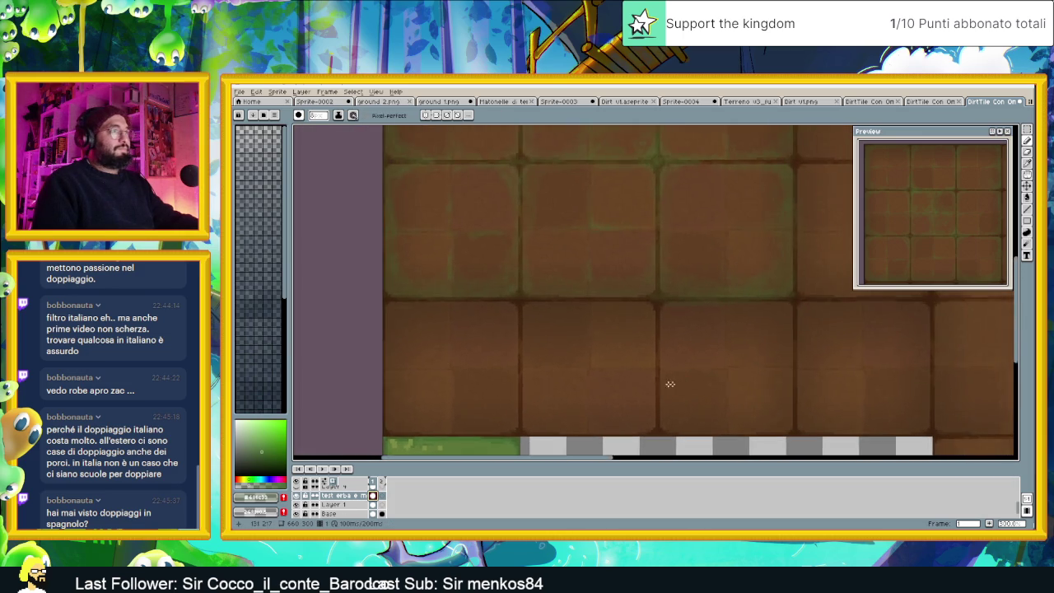
{"action": "scroll", "coordinate": [724, 329], "scroll_direction": "up", "scroll_amount": 1}
{"action": "scroll", "coordinate": [725, 329], "scroll_direction": "down", "scroll_amount": 1}
{"action": "scroll", "coordinate": [692, 255], "scroll_direction": "down", "scroll_amount": 1}
{"action": "scroll", "coordinate": [683, 256], "scroll_direction": "up", "scroll_amount": 1}
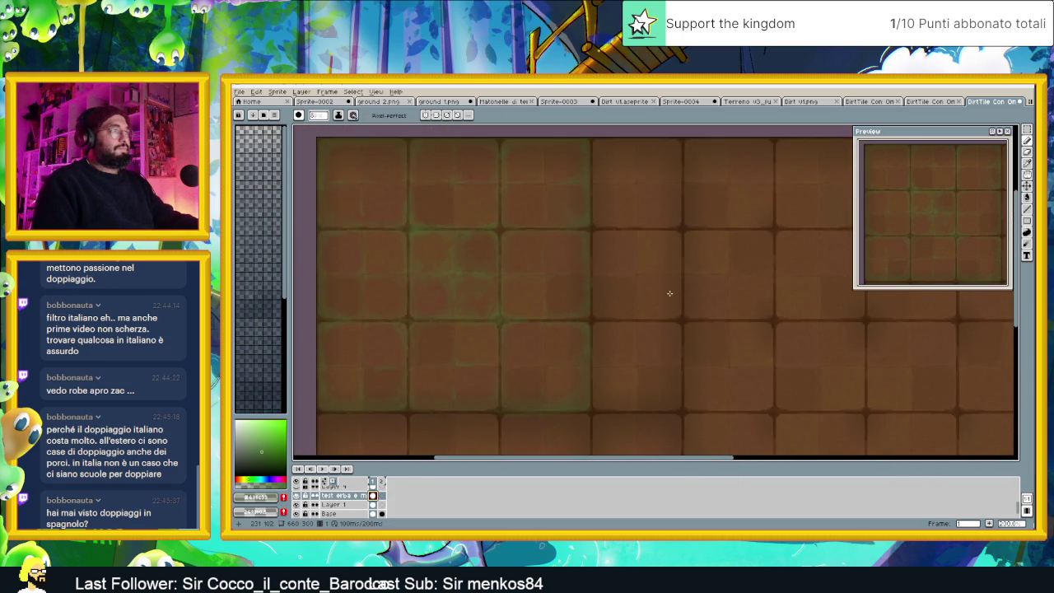
{"action": "scroll", "coordinate": [659, 299], "scroll_direction": "down", "scroll_amount": 1}
{"action": "scroll", "coordinate": [654, 289], "scroll_direction": "up", "scroll_amount": 1}
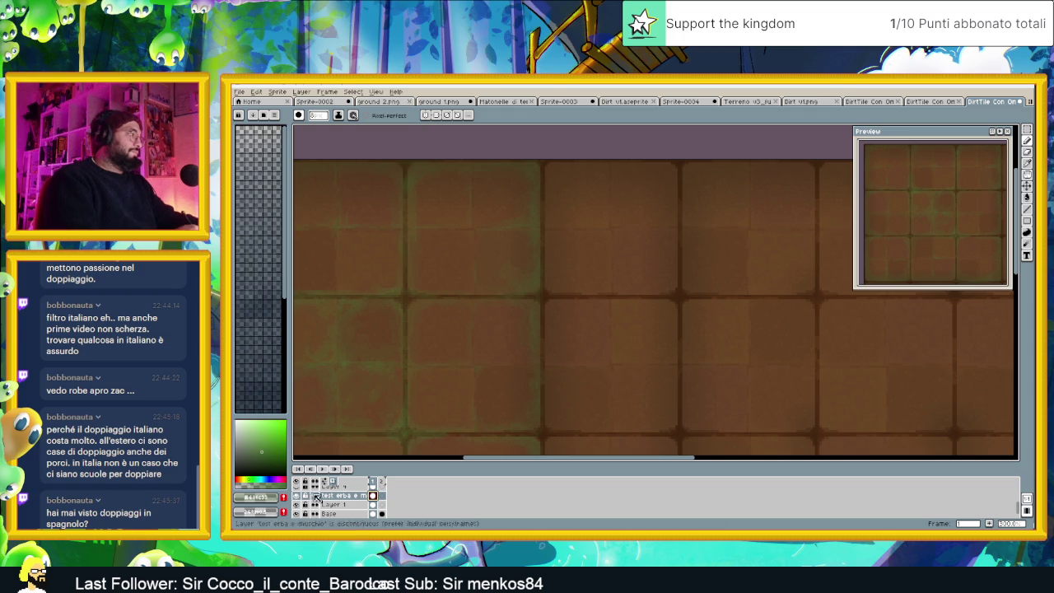
Lower the green foreground colour's (RGB 72, 108, 51) alpha from 69 to 57
{"action": "left_click", "coordinate": [266, 498]}
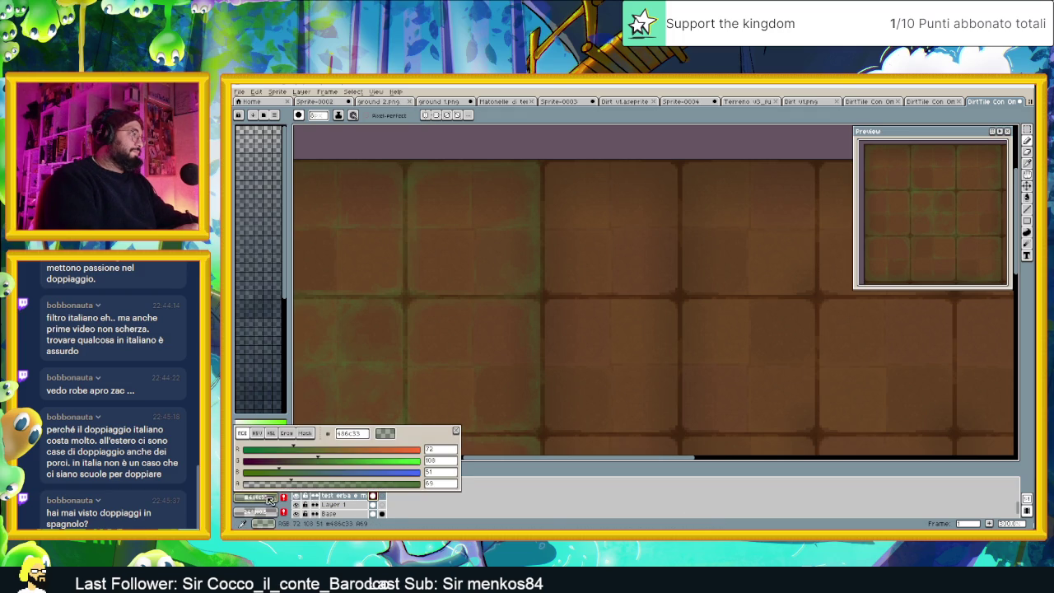
{"action": "left_click_drag", "start_coordinate": [288, 485], "coordinate": [280, 488]}
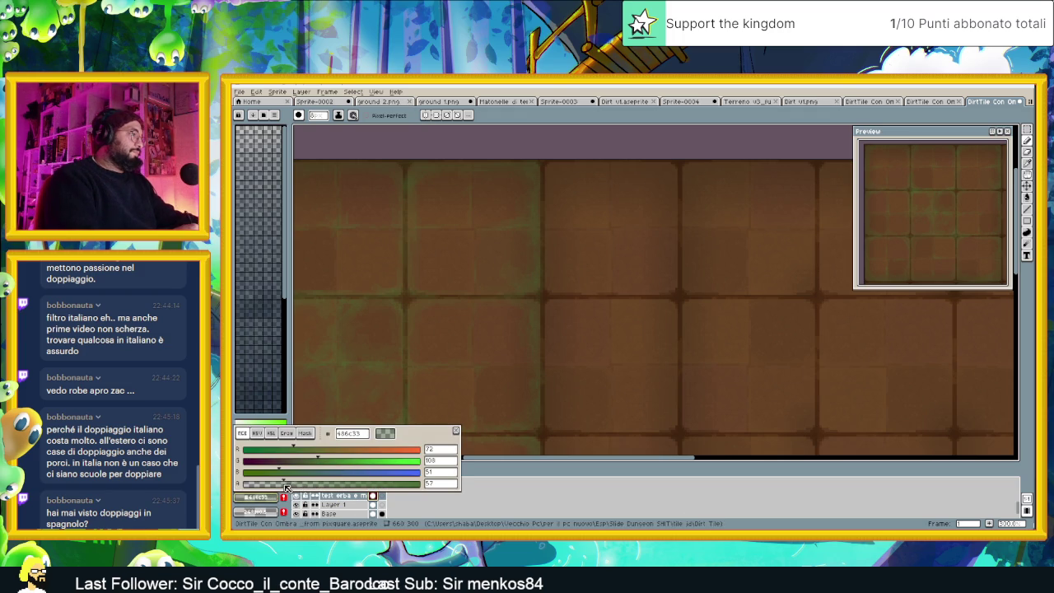
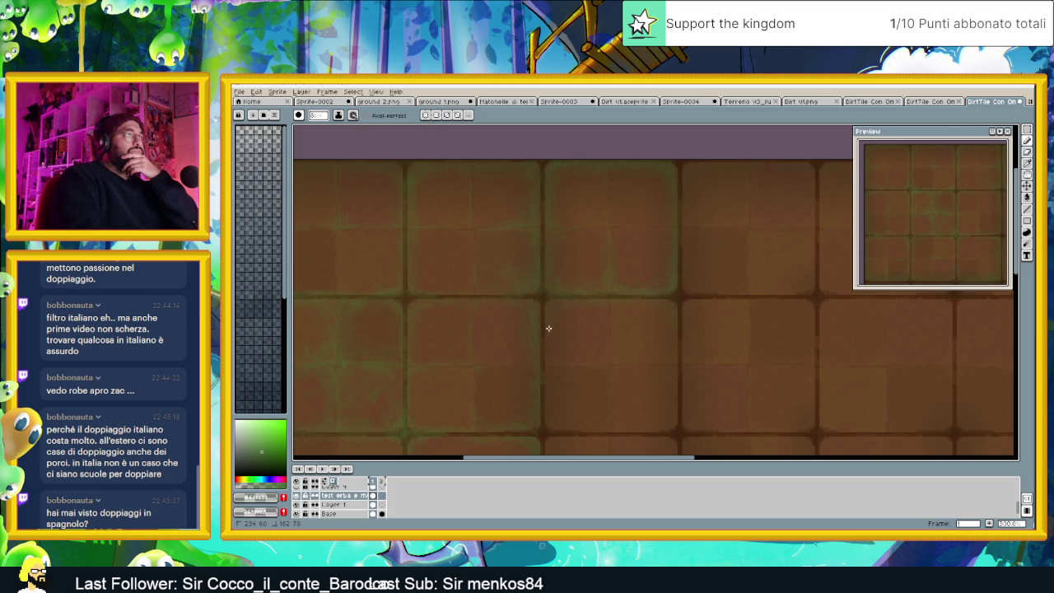
Pan and zoom around the dirt tile sheet, briefly checking the brush dynamics settings
{"action": "scroll", "coordinate": [621, 304], "scroll_direction": "left", "scroll_amount": 2}
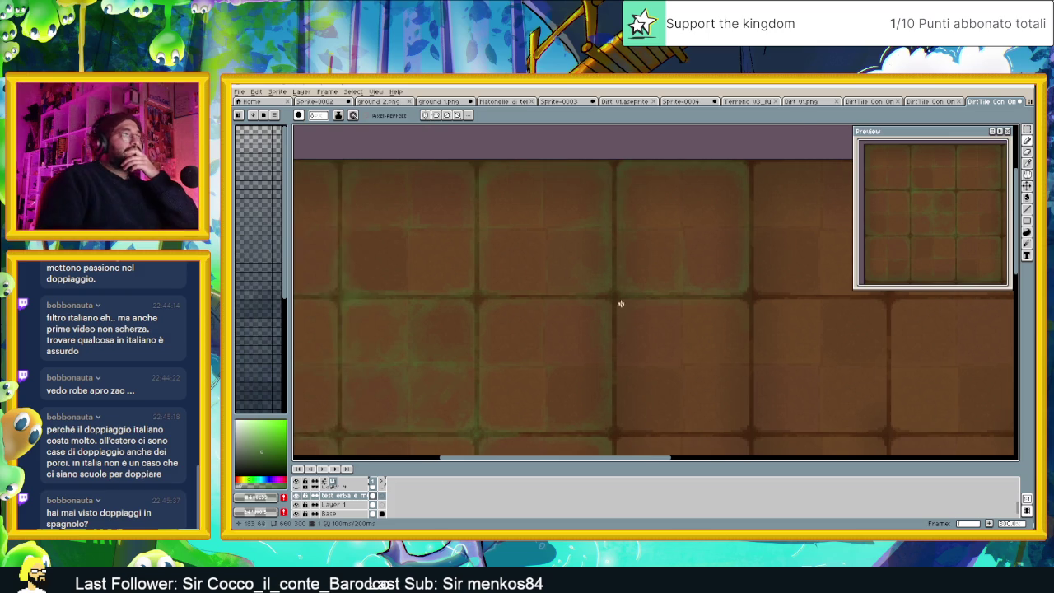
{"action": "scroll", "coordinate": [621, 304], "scroll_direction": "down", "scroll_amount": 3}
{"action": "scroll", "coordinate": [706, 346], "scroll_direction": "up", "scroll_amount": 2}
{"action": "scroll", "coordinate": [706, 346], "scroll_direction": "down", "scroll_amount": 1}
{"action": "scroll", "coordinate": [671, 311], "scroll_direction": "up", "scroll_amount": 1}
{"action": "scroll", "coordinate": [659, 298], "scroll_direction": "up", "scroll_amount": 1}
{"action": "scroll", "coordinate": [657, 295], "scroll_direction": "up", "scroll_amount": 1}
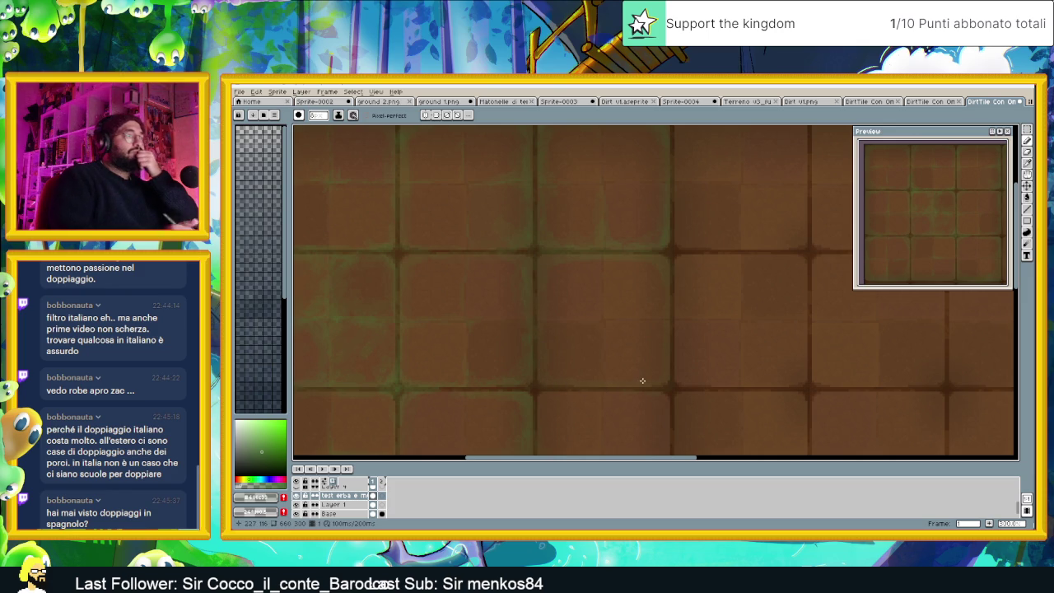
{"action": "scroll", "coordinate": [672, 385], "scroll_direction": "down", "scroll_amount": 1}
{"action": "mouse_move", "coordinate": [677, 388]}
{"action": "left_mouse_down"}
{"action": "mouse_move", "coordinate": [640, 289]}
{"action": "mouse_move", "coordinate": [838, 360]}
{"action": "mouse_move", "coordinate": [684, 270]}
{"action": "mouse_move", "coordinate": [671, 283]}
{"action": "left_mouse_up"}
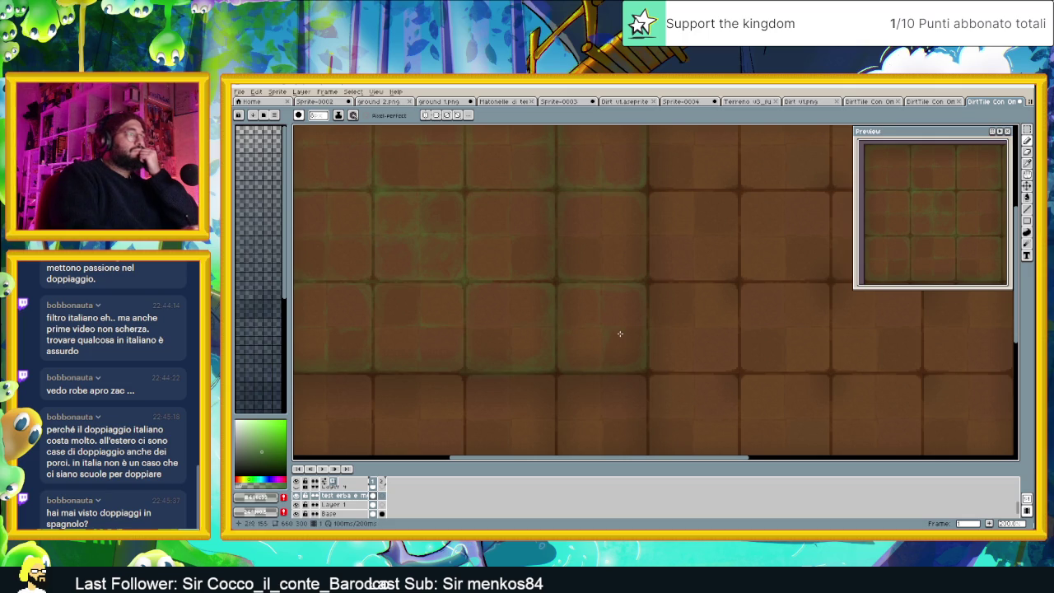
{"action": "scroll", "coordinate": [622, 329], "scroll_direction": "down", "scroll_amount": 3}
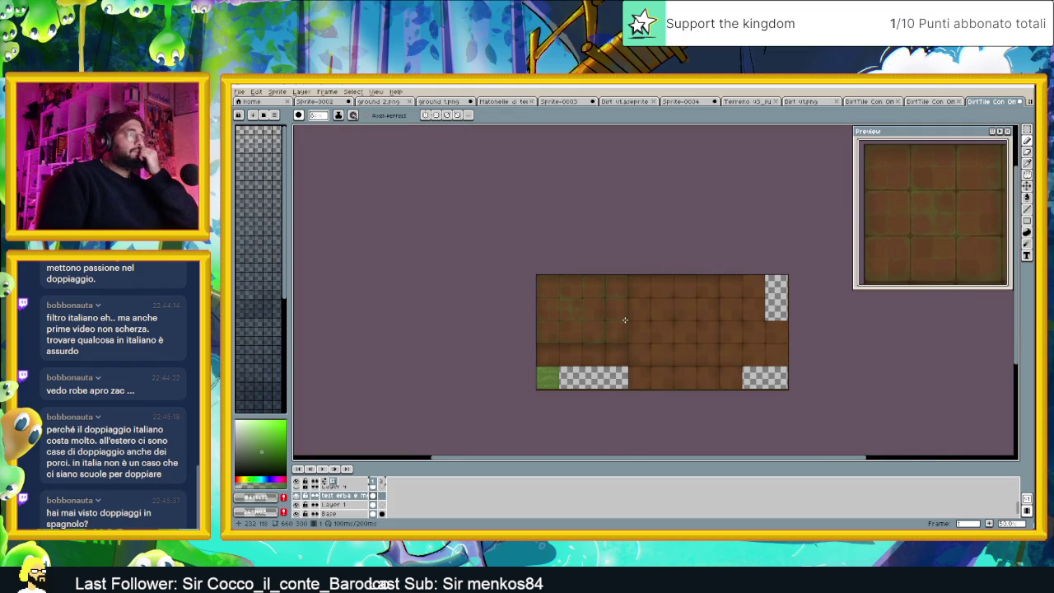
{"action": "scroll", "coordinate": [627, 323], "scroll_direction": "up", "scroll_amount": 1}
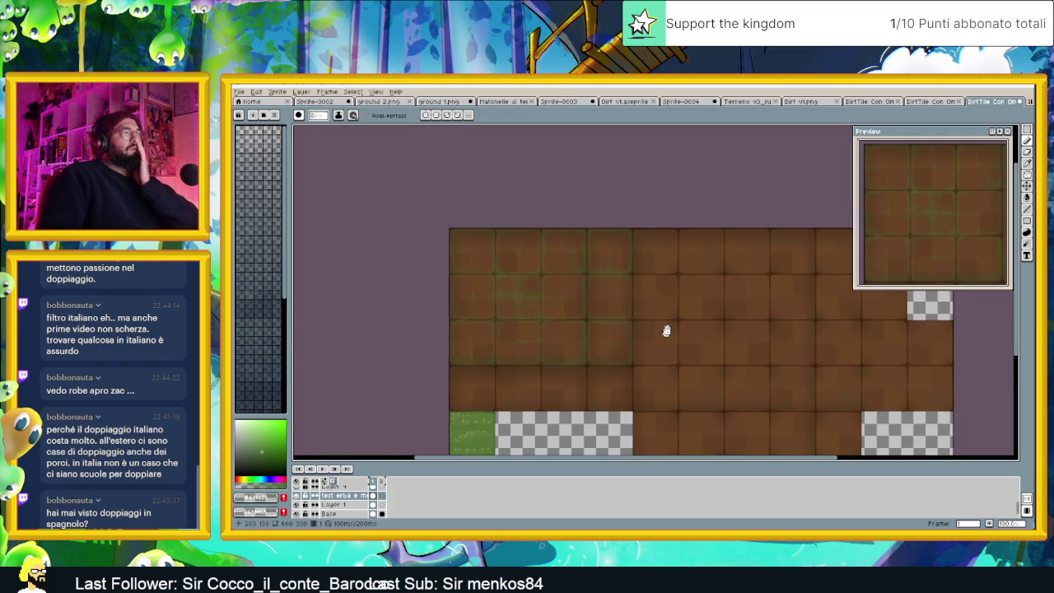
{"action": "scroll", "coordinate": [666, 330], "scroll_direction": "down", "scroll_amount": 1}
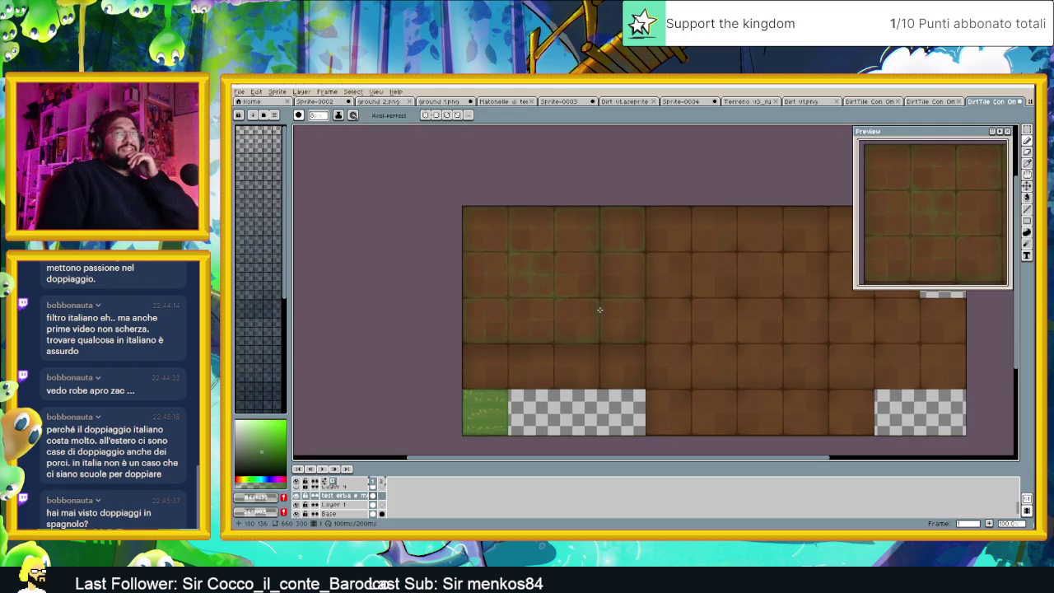
{"action": "scroll", "coordinate": [641, 294], "scroll_direction": "up", "scroll_amount": 1}
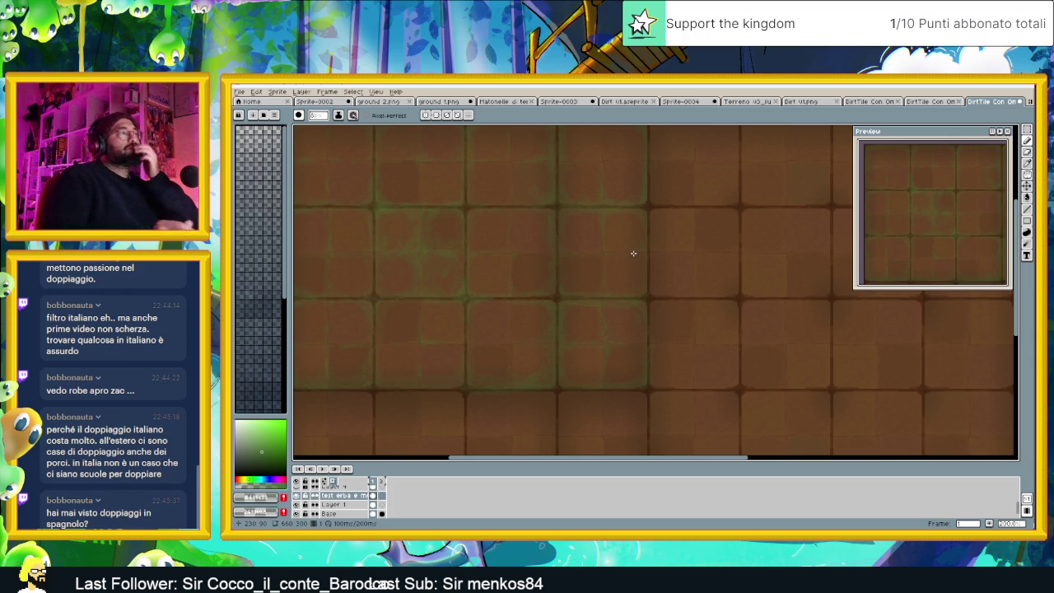
{"action": "scroll", "coordinate": [634, 253], "scroll_direction": "down", "scroll_amount": 3}
{"action": "scroll", "coordinate": [682, 255], "scroll_direction": "up", "scroll_amount": 1}
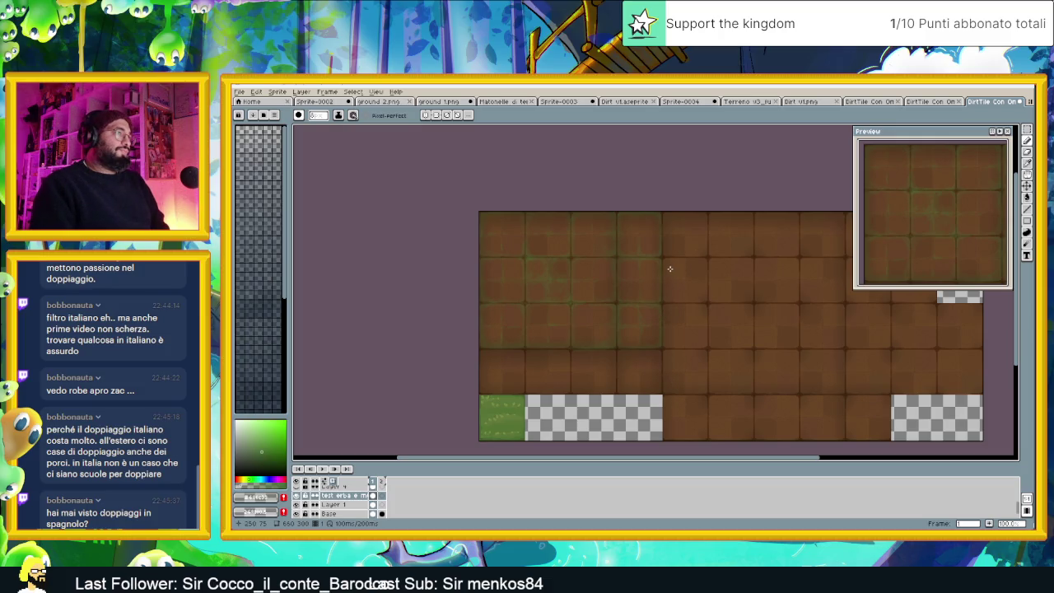
{"action": "left_click_drag", "start_coordinate": [645, 367], "coordinate": [696, 347]}
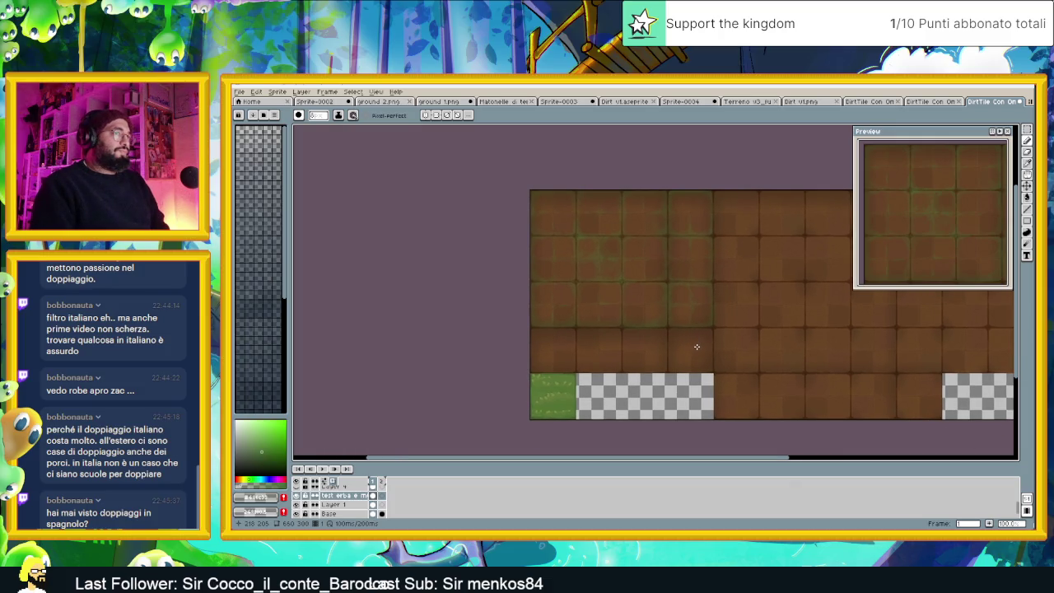
{"action": "scroll", "coordinate": [696, 347], "scroll_direction": "up", "scroll_amount": 1}
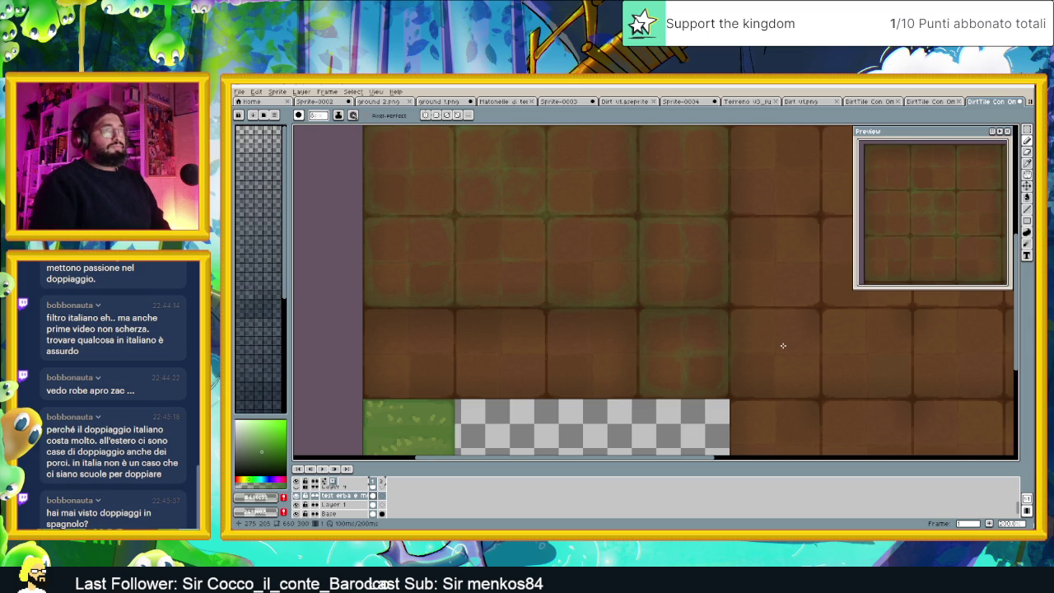
{"action": "scroll", "coordinate": [779, 347], "scroll_direction": "down", "scroll_amount": 2}
{"action": "mouse_move", "coordinate": [967, 254]}
{"action": "left_mouse_down"}
{"action": "mouse_move", "coordinate": [946, 233]}
{"action": "mouse_move", "coordinate": [913, 225]}
{"action": "mouse_move", "coordinate": [939, 198]}
{"action": "mouse_move", "coordinate": [945, 228]}
{"action": "left_mouse_up"}
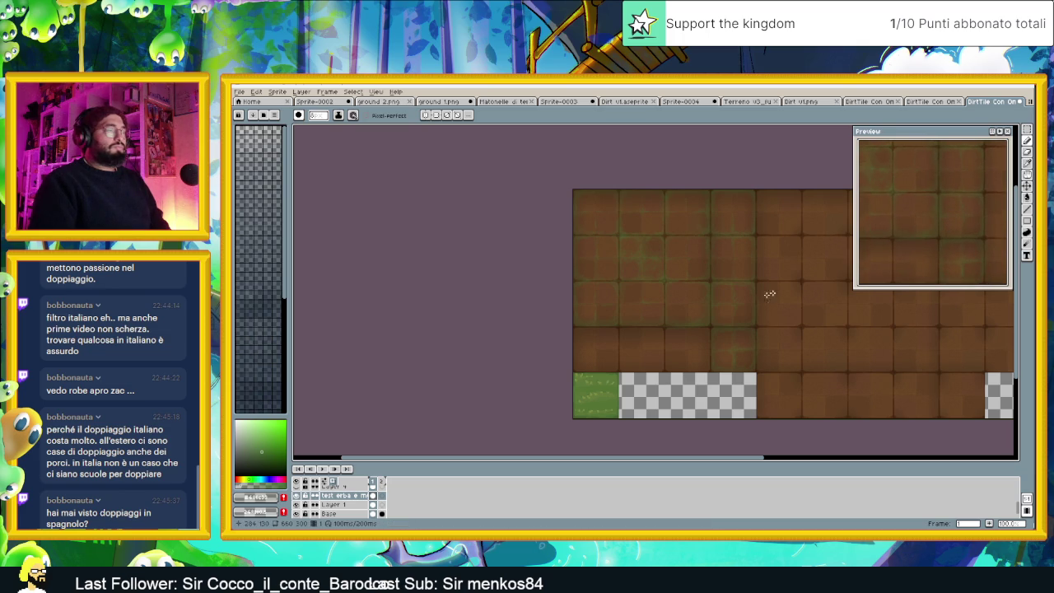
{"action": "scroll", "coordinate": [716, 320], "scroll_direction": "down", "scroll_amount": 2}
{"action": "scroll", "coordinate": [717, 327], "scroll_direction": "up", "scroll_amount": 1}
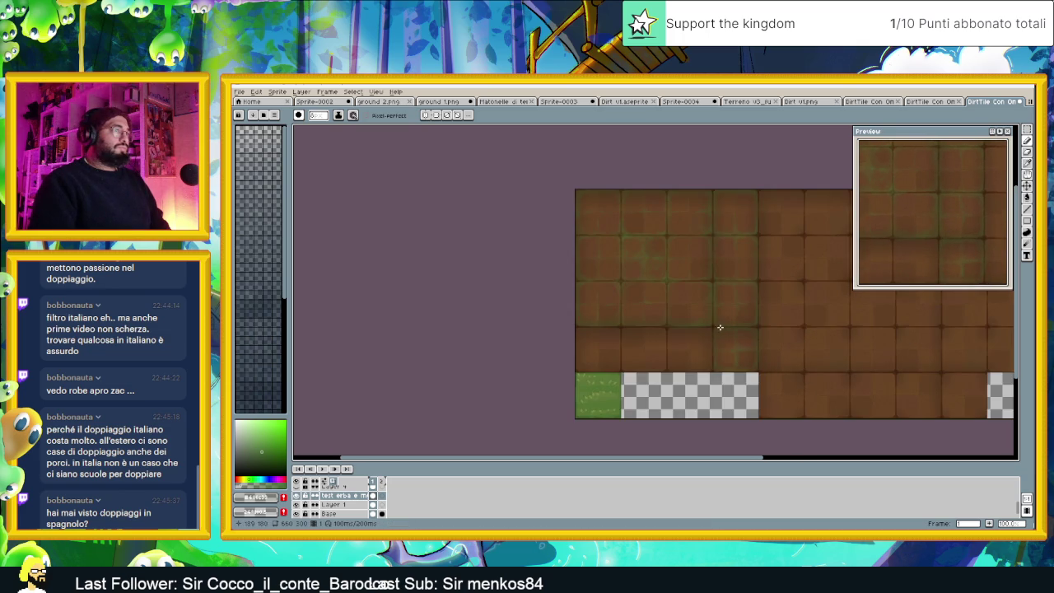
{"action": "scroll", "coordinate": [736, 339], "scroll_direction": "up", "scroll_amount": 1}
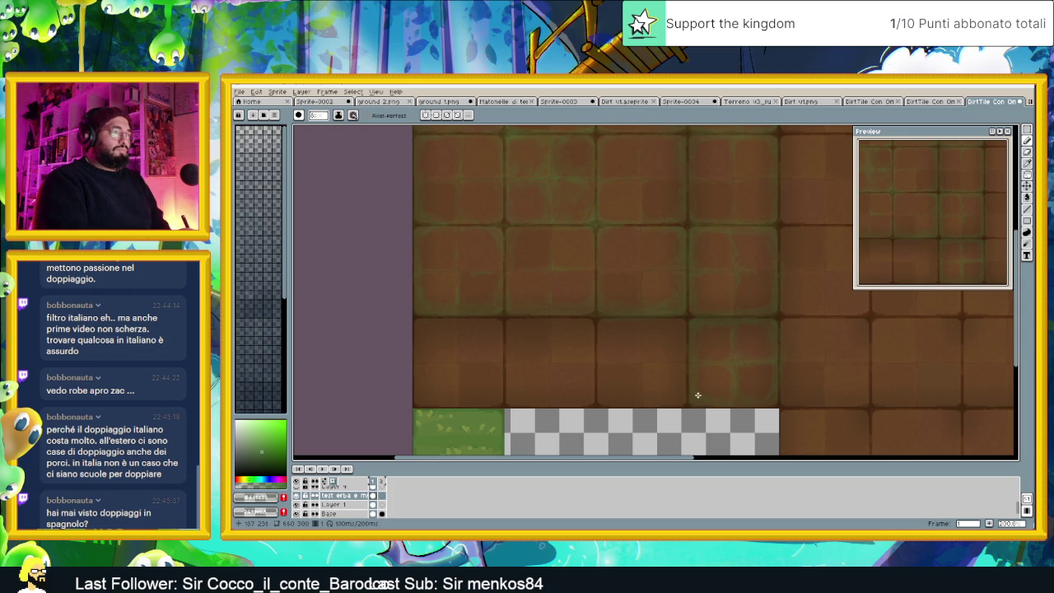
{"action": "left_click_drag", "start_coordinate": [769, 401], "coordinate": [773, 402]}
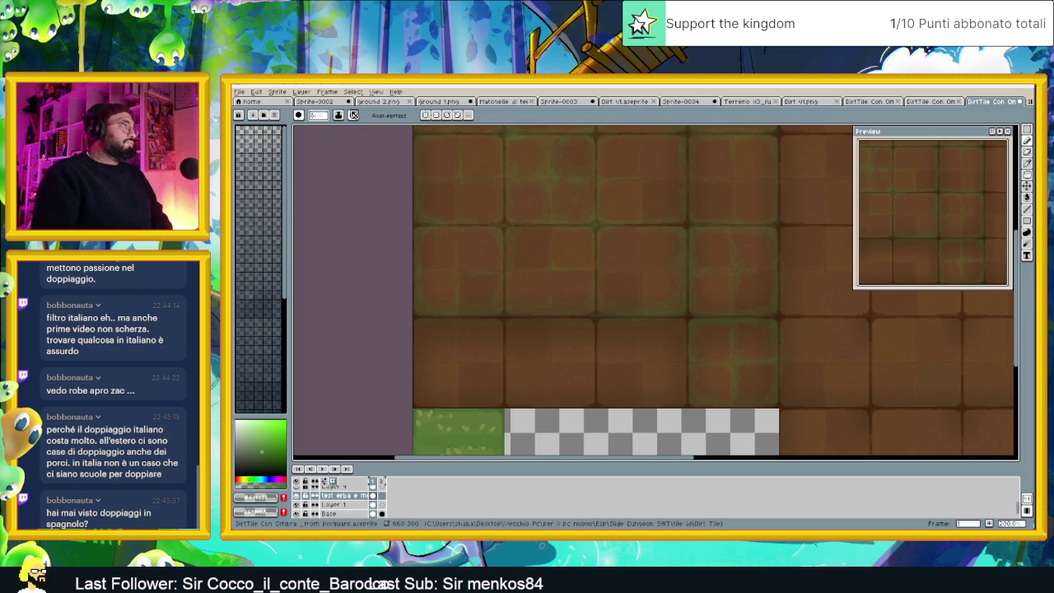
{"action": "left_click", "coordinate": [354, 115]}
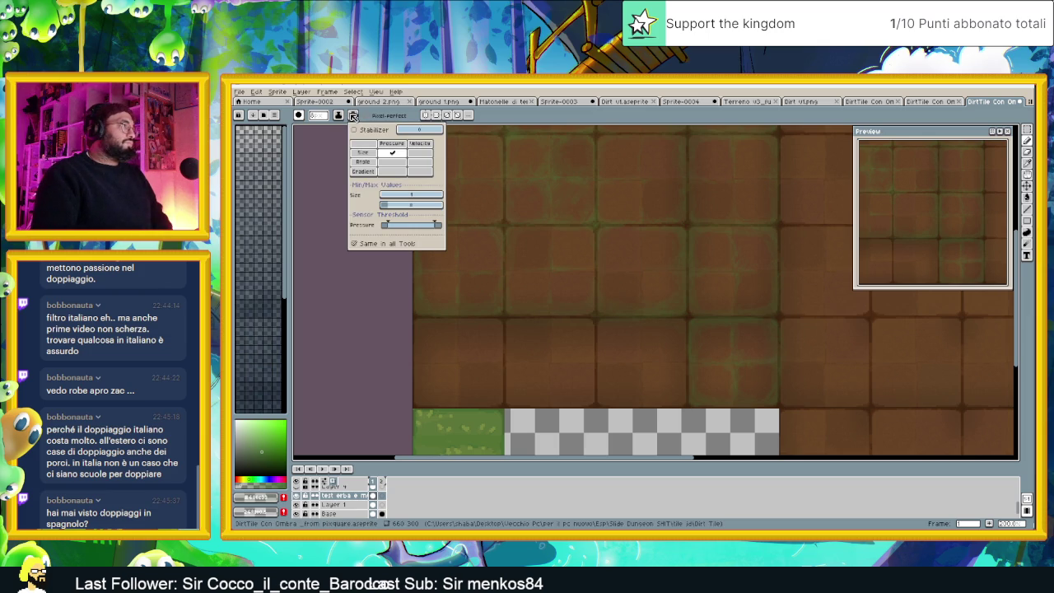
{"action": "left_click", "coordinate": [343, 244]}
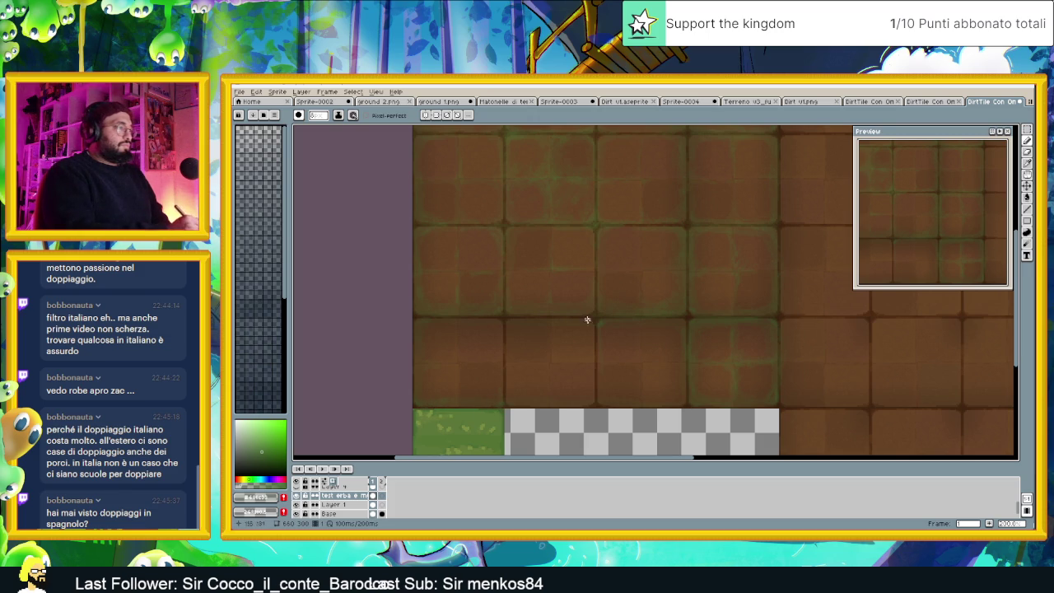
Undo the two most recent pencil strokes and return to the Pencil tool
{"action": "key", "text": "v"}
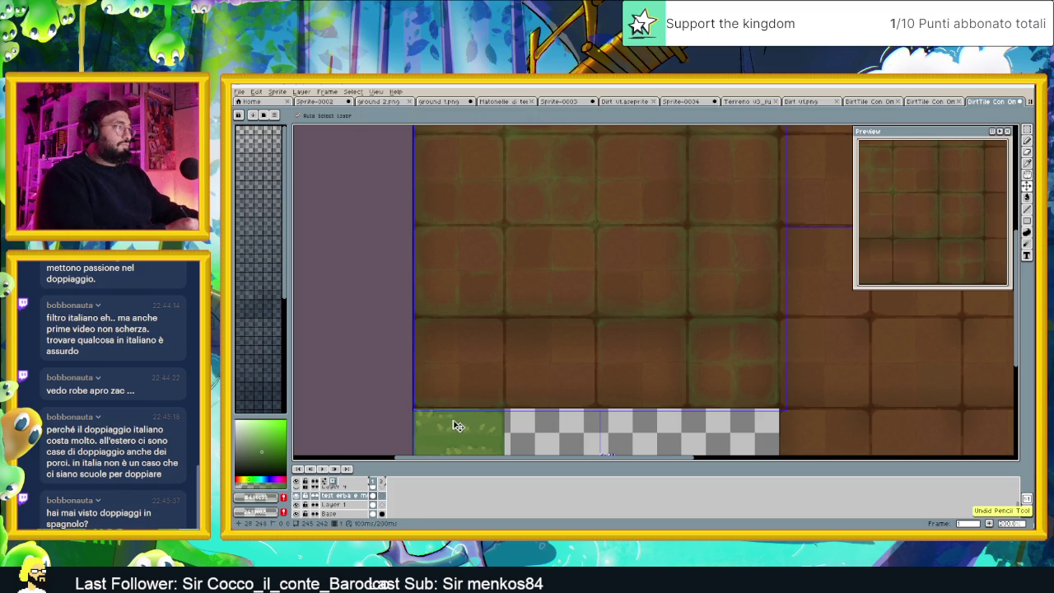
{"action": "key", "text": "b"}
{"action": "key", "text": "ctrl+z"}
{"action": "key", "text": "v"}
{"action": "key", "text": "b"}
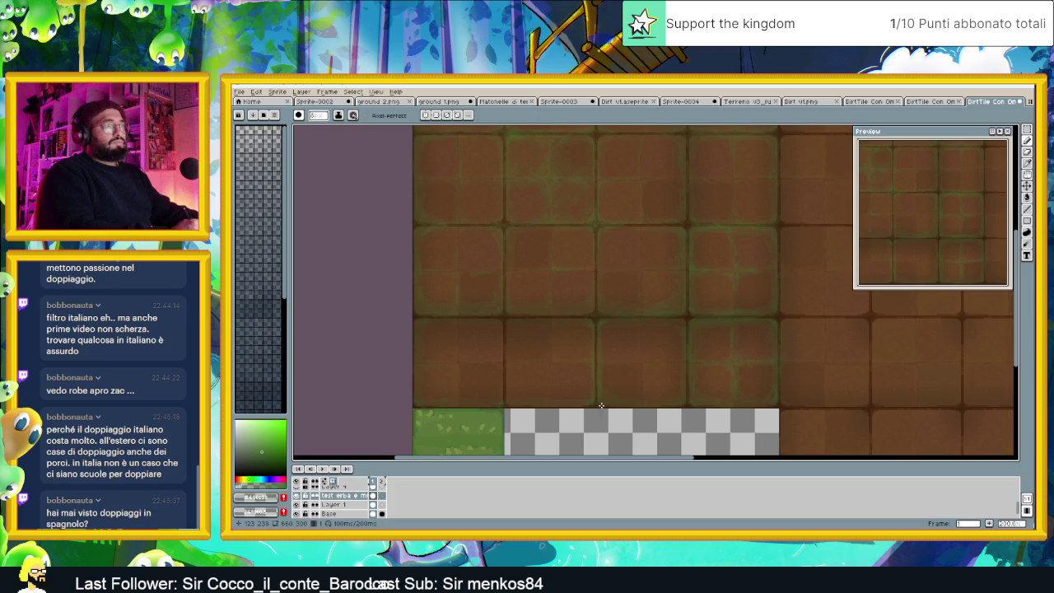
Set the brush size to 6
{"action": "scroll", "coordinate": [681, 347], "scroll_direction": "down", "scroll_amount": 1}
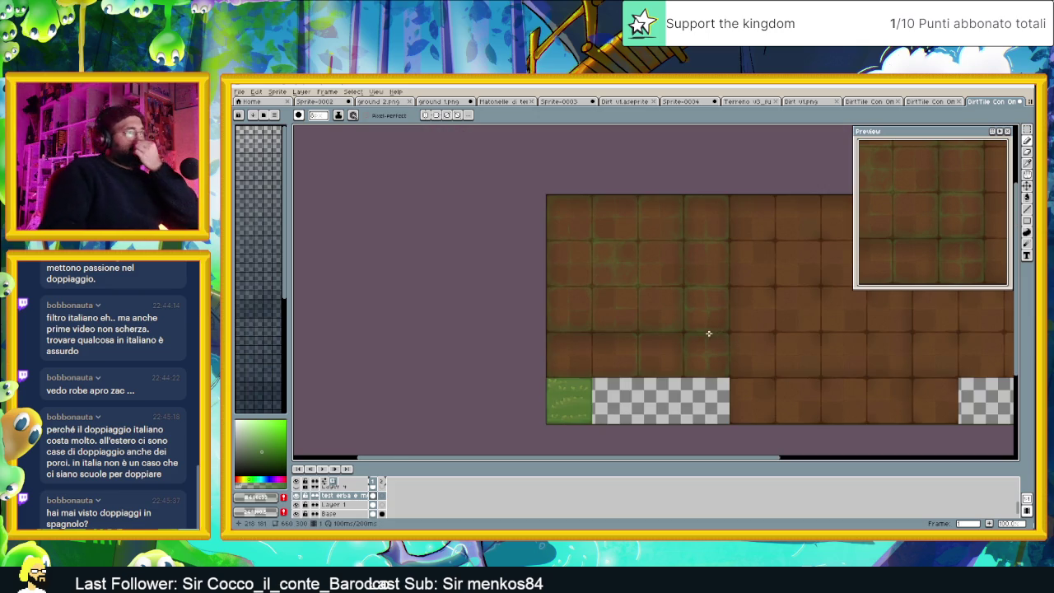
{"action": "scroll", "coordinate": [684, 346], "scroll_direction": "up", "scroll_amount": 1}
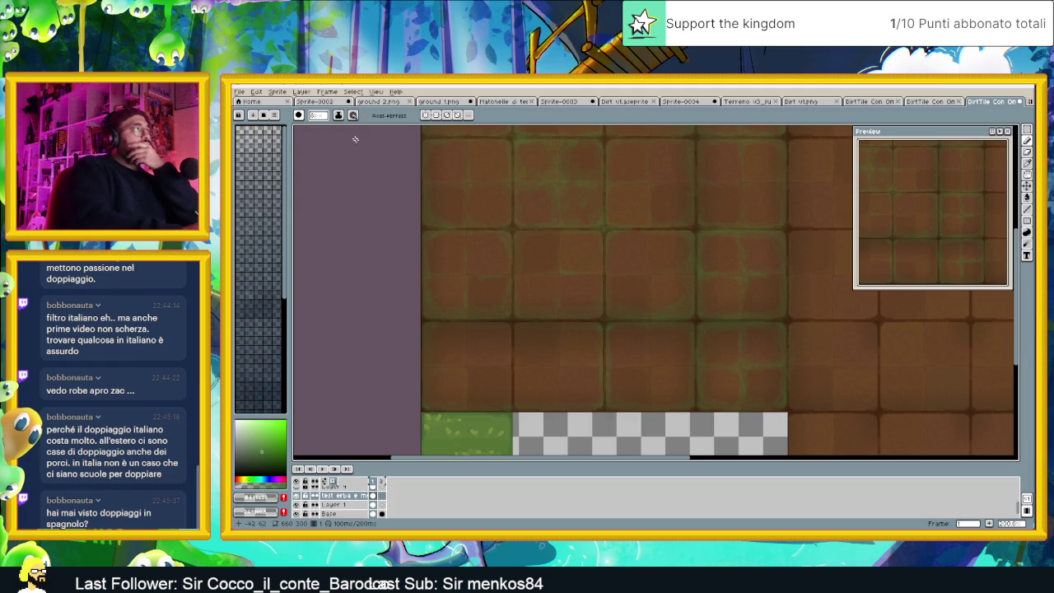
{"action": "left_click", "coordinate": [323, 117]}
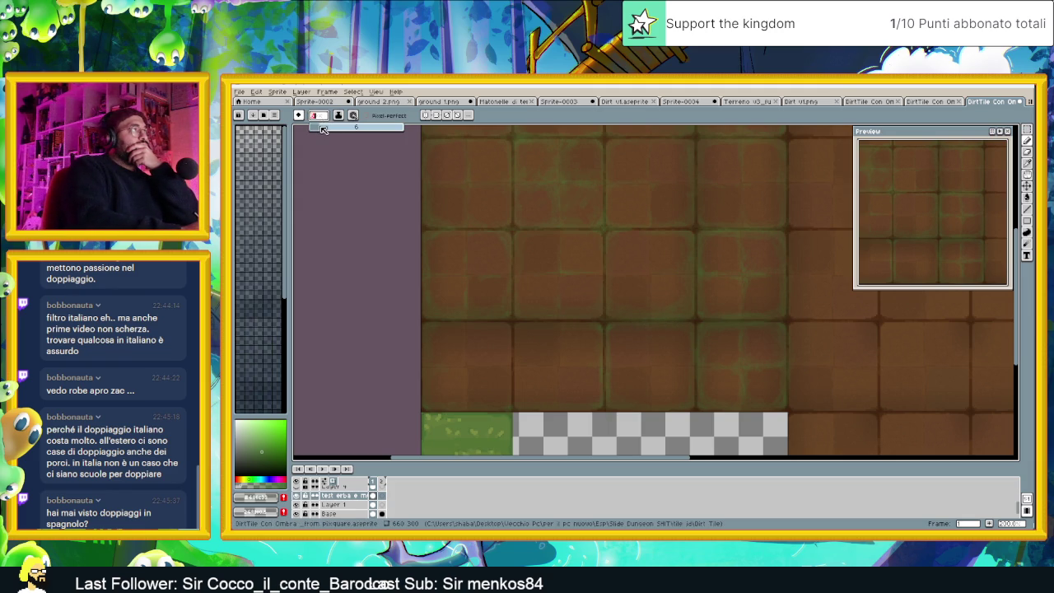
{"action": "key", "text": "Return"}
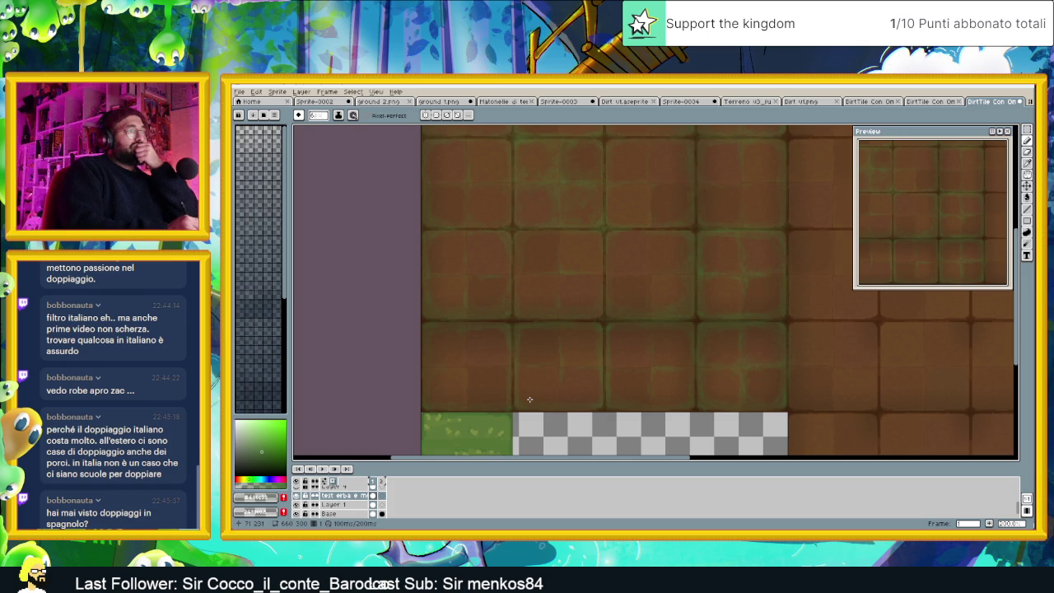
Zoom in and out over the dirt and grass tiles, then select the Pencil tool
{"action": "scroll", "coordinate": [607, 338], "scroll_direction": "down", "scroll_amount": 1}
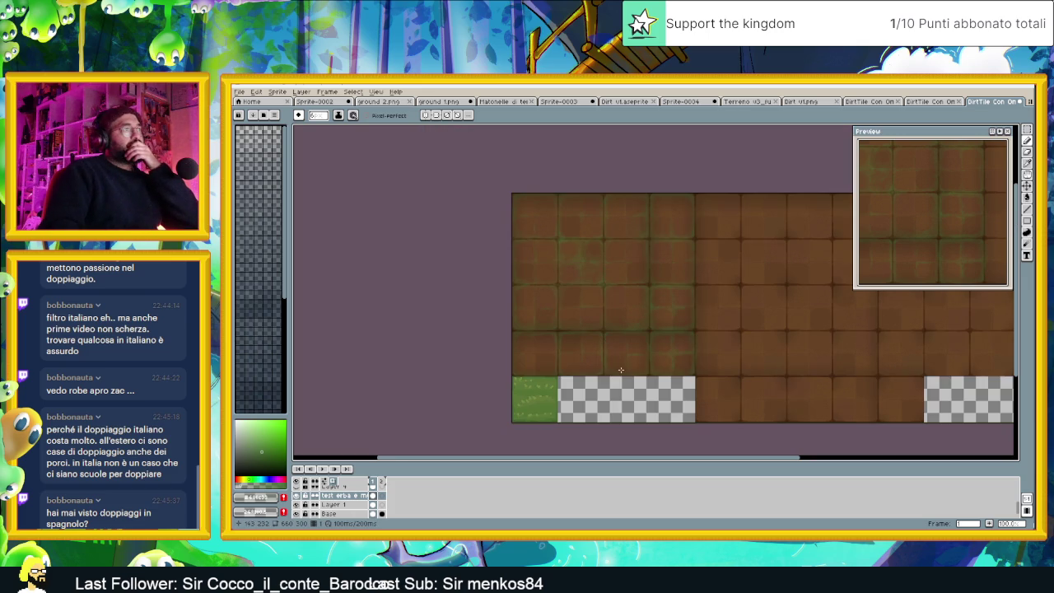
{"action": "scroll", "coordinate": [625, 363], "scroll_direction": "up", "scroll_amount": 1}
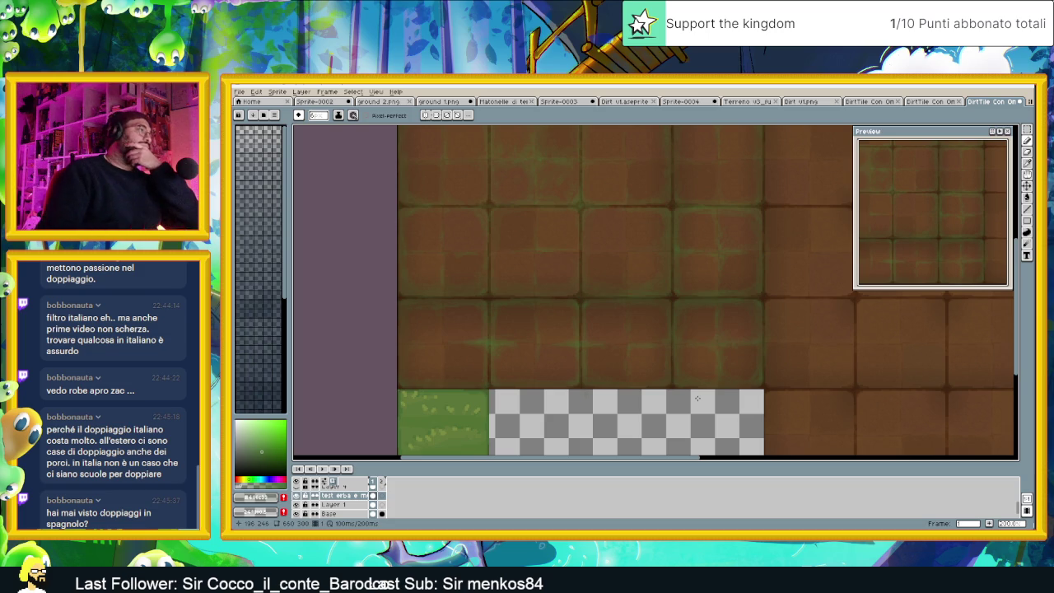
{"action": "scroll", "coordinate": [667, 362], "scroll_direction": "down", "scroll_amount": 2}
{"action": "scroll", "coordinate": [635, 377], "scroll_direction": "up", "scroll_amount": 1}
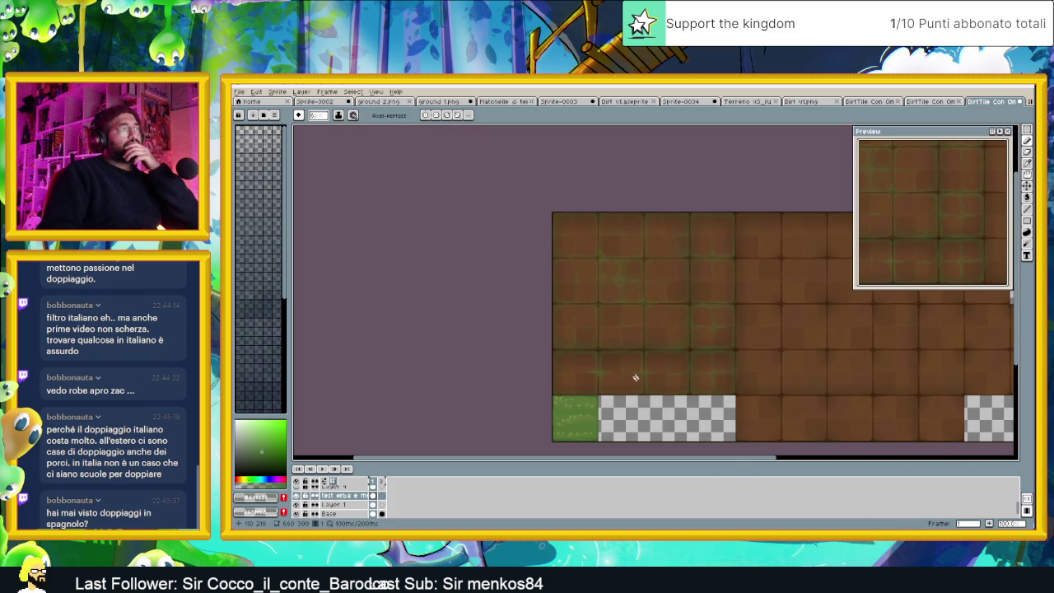
{"action": "scroll", "coordinate": [619, 369], "scroll_direction": "up", "scroll_amount": 1}
{"action": "scroll", "coordinate": [618, 370], "scroll_direction": "up", "scroll_amount": 1}
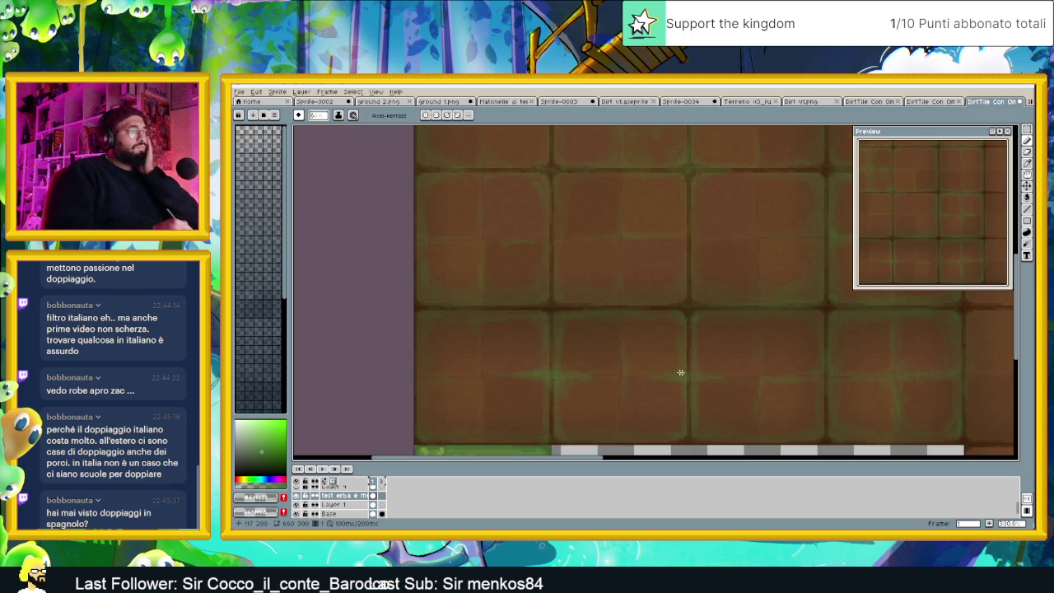
{"action": "key", "text": "b"}
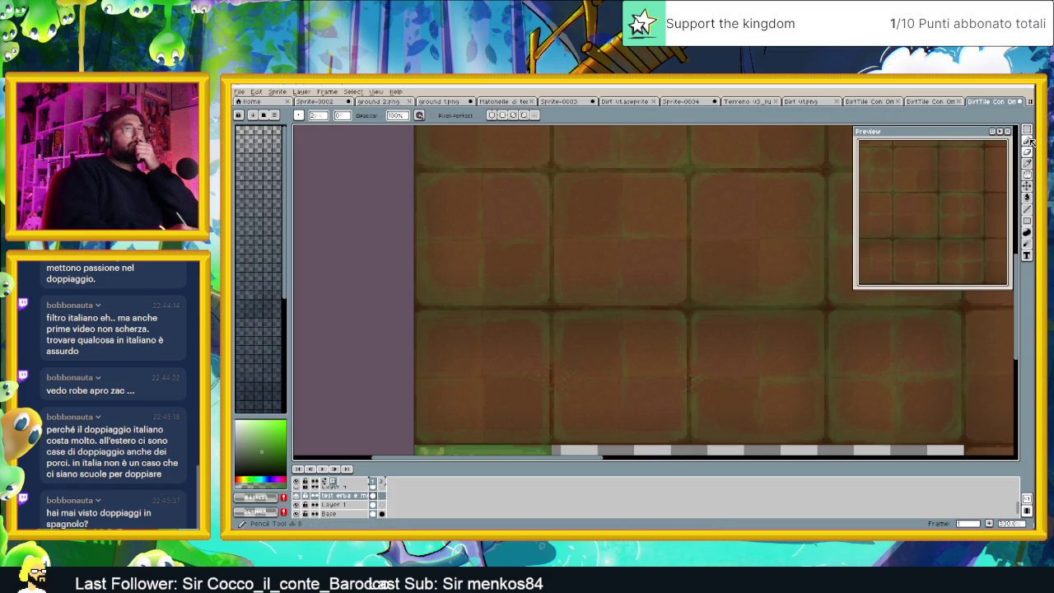
{"action": "key", "text": "e"}
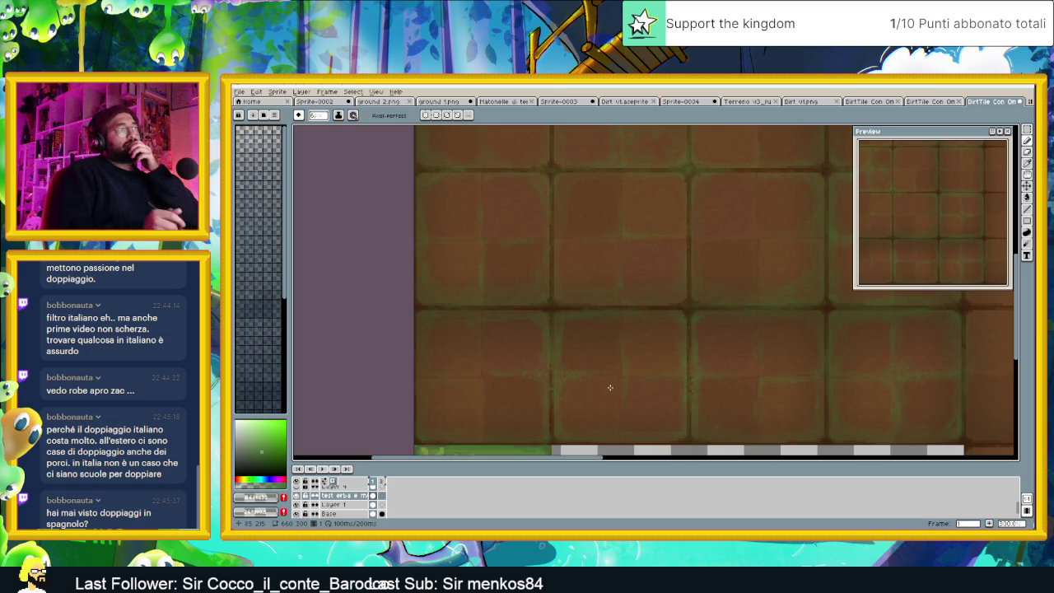
{"action": "scroll", "coordinate": [707, 386], "scroll_direction": "down", "scroll_amount": 3}
{"action": "scroll", "coordinate": [771, 387], "scroll_direction": "down", "scroll_amount": 2}
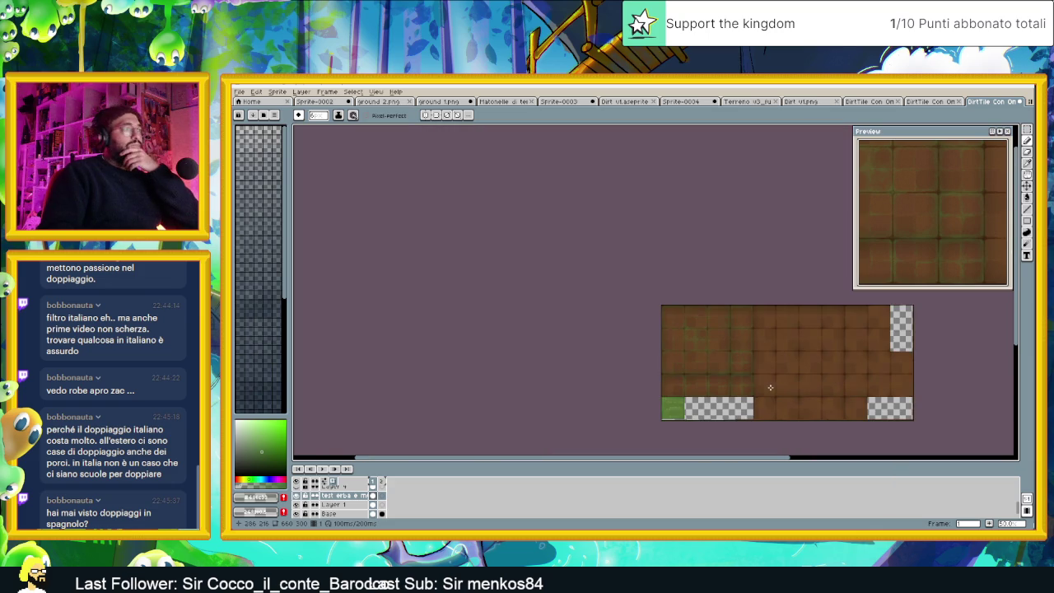
{"action": "left_click_drag", "start_coordinate": [771, 387], "coordinate": [631, 370]}
{"action": "scroll", "coordinate": [635, 371], "scroll_direction": "up", "scroll_amount": 1}
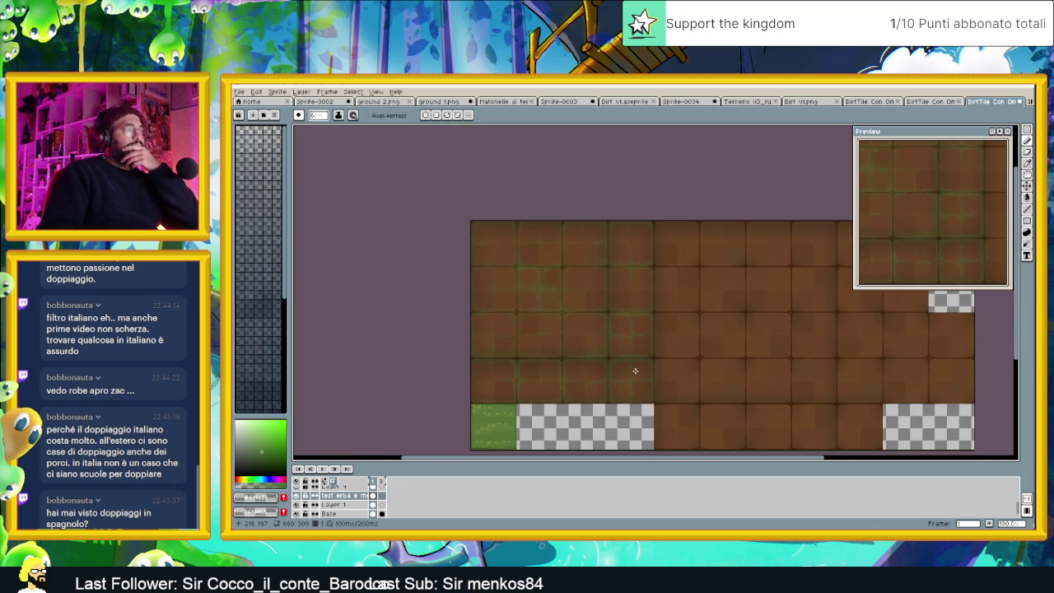
{"action": "left_click_drag", "start_coordinate": [773, 344], "coordinate": [651, 328]}
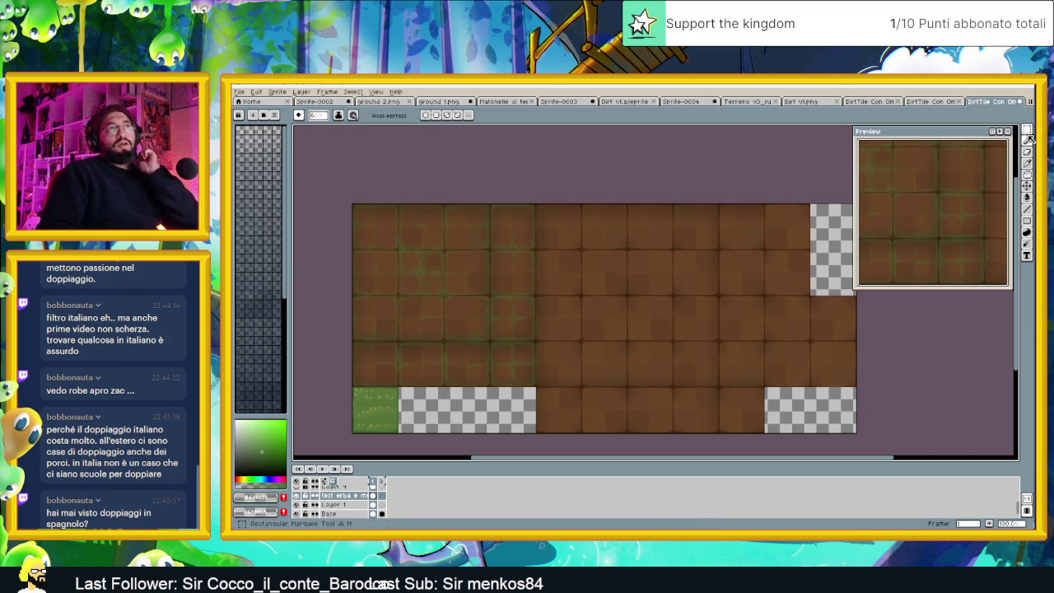
Select the top-left block of dirt tiles and move it to the right
{"action": "key", "text": "m"}
{"action": "left_click_drag", "start_coordinate": [352, 204], "coordinate": [558, 389]}
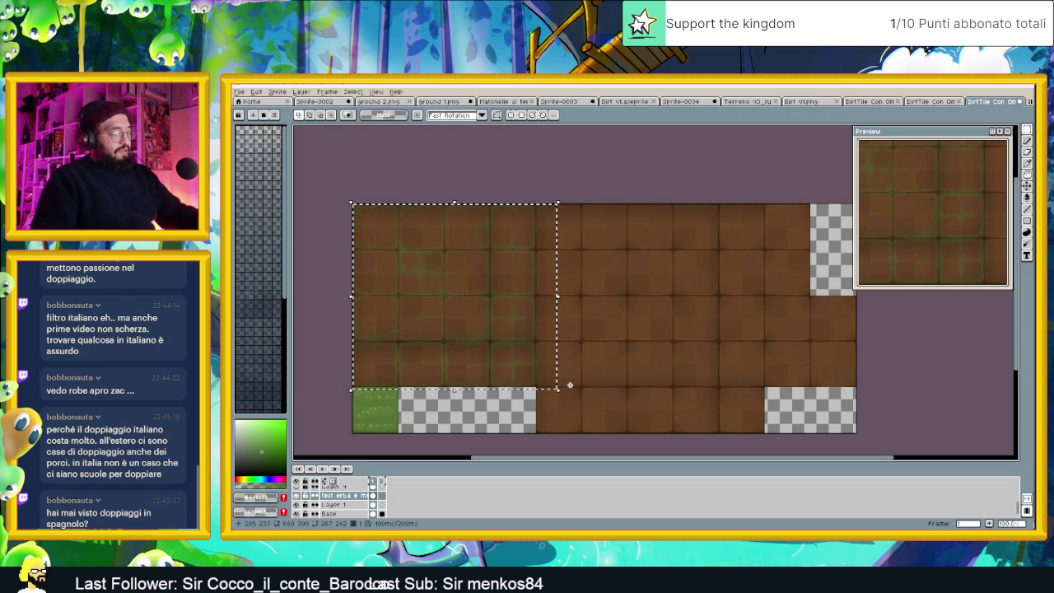
{"action": "key", "text": "ctrl+v"}
{"action": "mouse_move", "coordinate": [463, 280]}
{"action": "left_mouse_down"}
{"action": "mouse_move", "coordinate": [602, 297]}
{"action": "mouse_move", "coordinate": [664, 290]}
{"action": "left_mouse_up"}
{"action": "key", "text": "Return"}
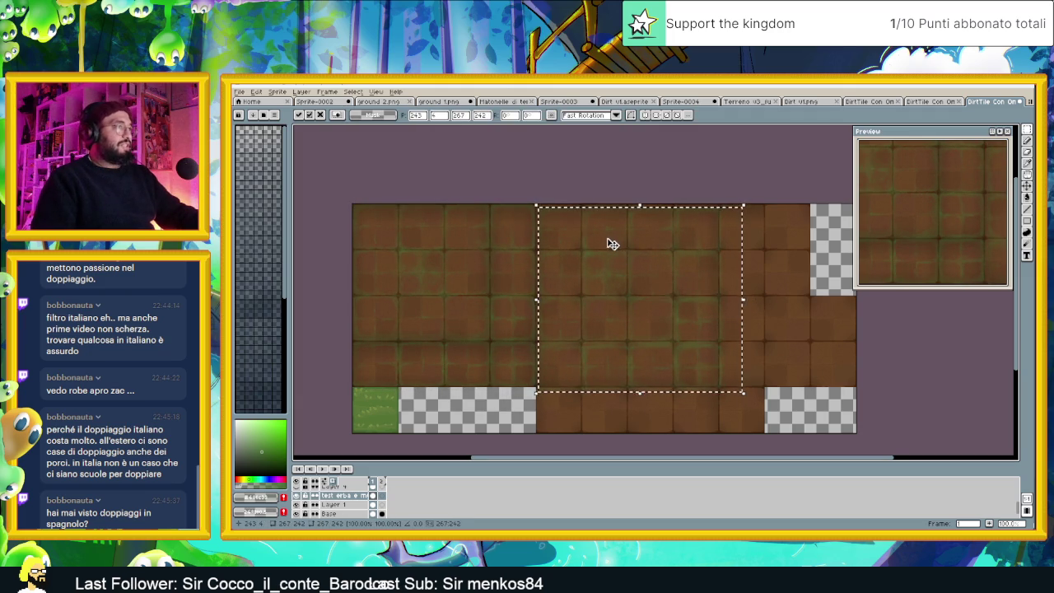
Shift the left tile block rightward, nudge it one pixel, and deselect
{"action": "scroll", "coordinate": [609, 242], "scroll_direction": "up", "scroll_amount": 1}
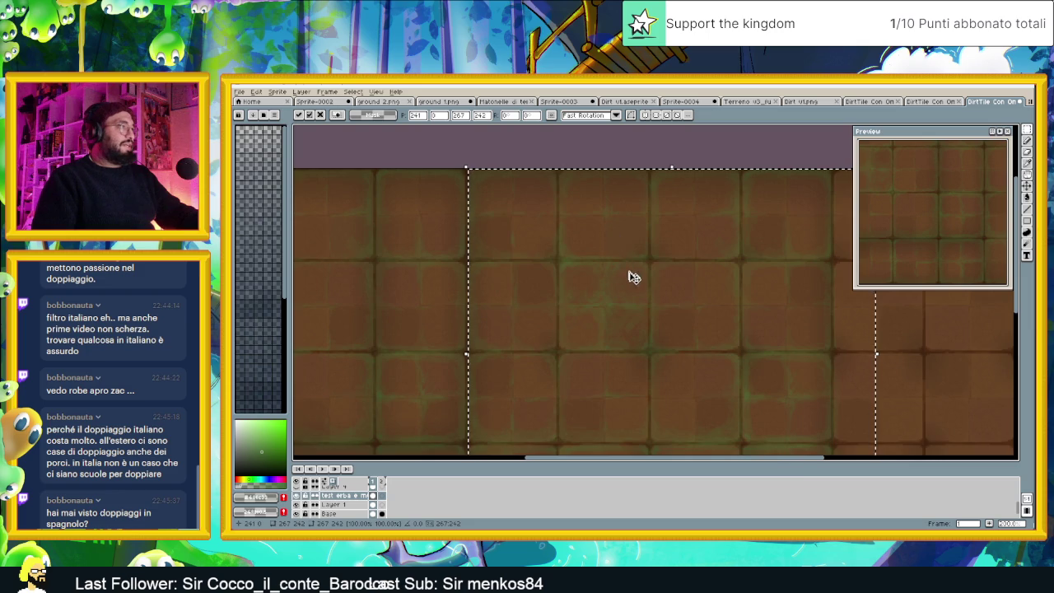
{"action": "scroll", "coordinate": [634, 284], "scroll_direction": "down", "scroll_amount": 1}
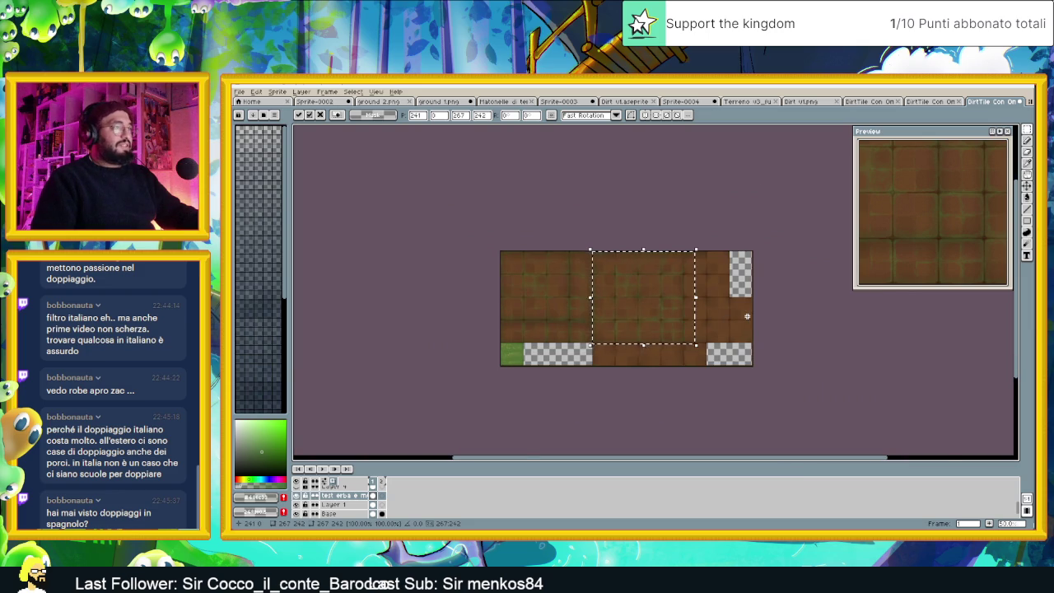
{"action": "scroll", "coordinate": [752, 315], "scroll_direction": "up", "scroll_amount": 1}
{"action": "left_click_drag", "start_coordinate": [744, 313], "coordinate": [558, 281]}
{"action": "left_click_drag", "start_coordinate": [401, 259], "coordinate": [731, 255]}
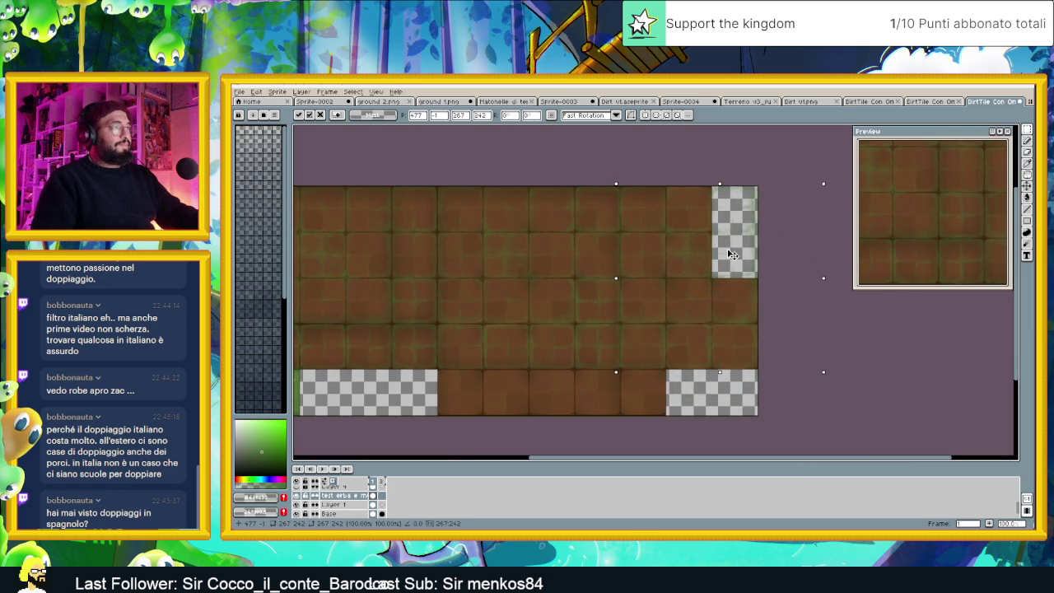
{"action": "scroll", "coordinate": [623, 183], "scroll_direction": "up", "scroll_amount": 4}
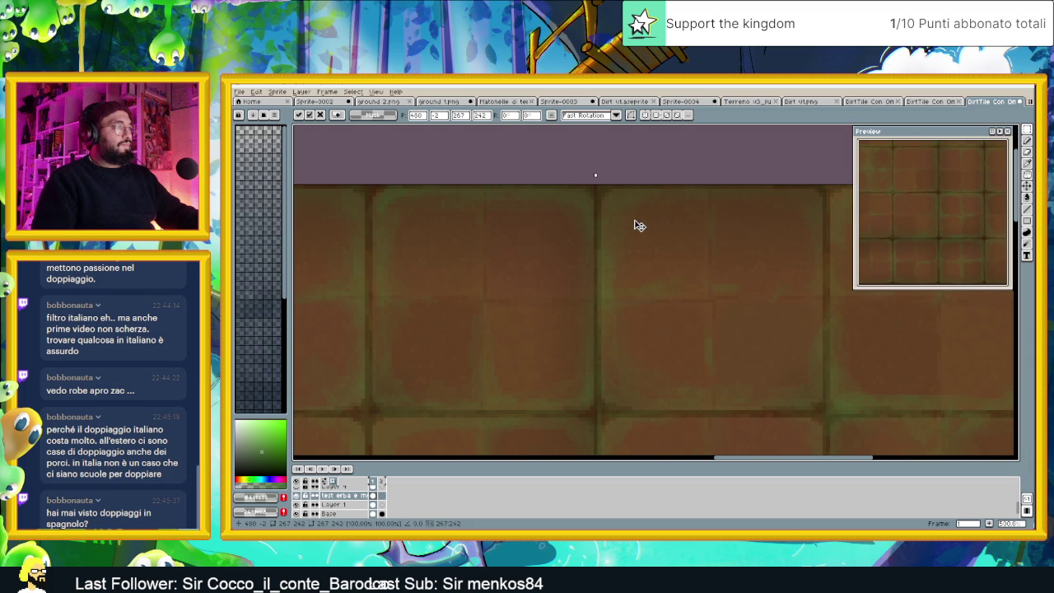
{"action": "left_click_drag", "start_coordinate": [635, 224], "coordinate": [635, 225]}
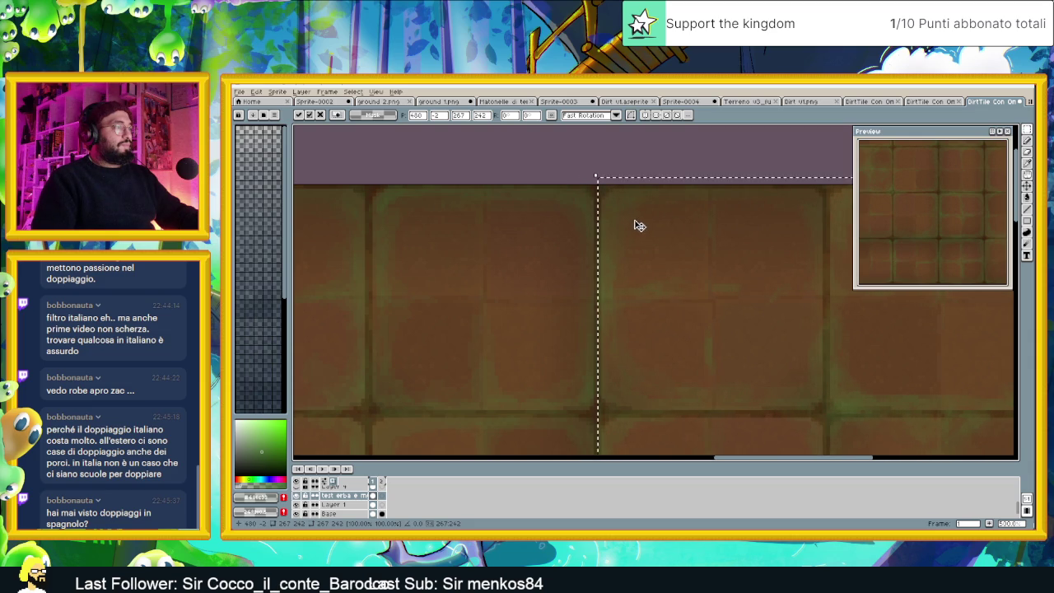
{"action": "scroll", "coordinate": [661, 288], "scroll_direction": "down", "scroll_amount": 1}
{"action": "scroll", "coordinate": [668, 308], "scroll_direction": "down", "scroll_amount": 2}
{"action": "scroll", "coordinate": [678, 323], "scroll_direction": "down", "scroll_amount": 1}
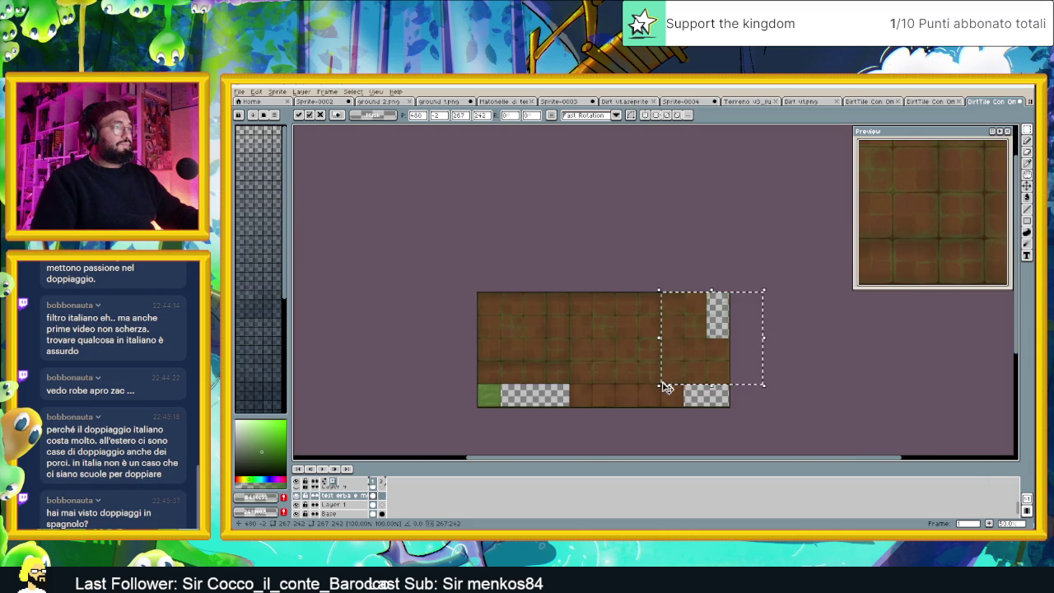
{"action": "scroll", "coordinate": [667, 387], "scroll_direction": "up", "scroll_amount": 4}
{"action": "mouse_move", "coordinate": [667, 400]}
{"action": "left_mouse_down"}
{"action": "mouse_move", "coordinate": [700, 367]}
{"action": "mouse_move", "coordinate": [727, 362]}
{"action": "left_mouse_up"}
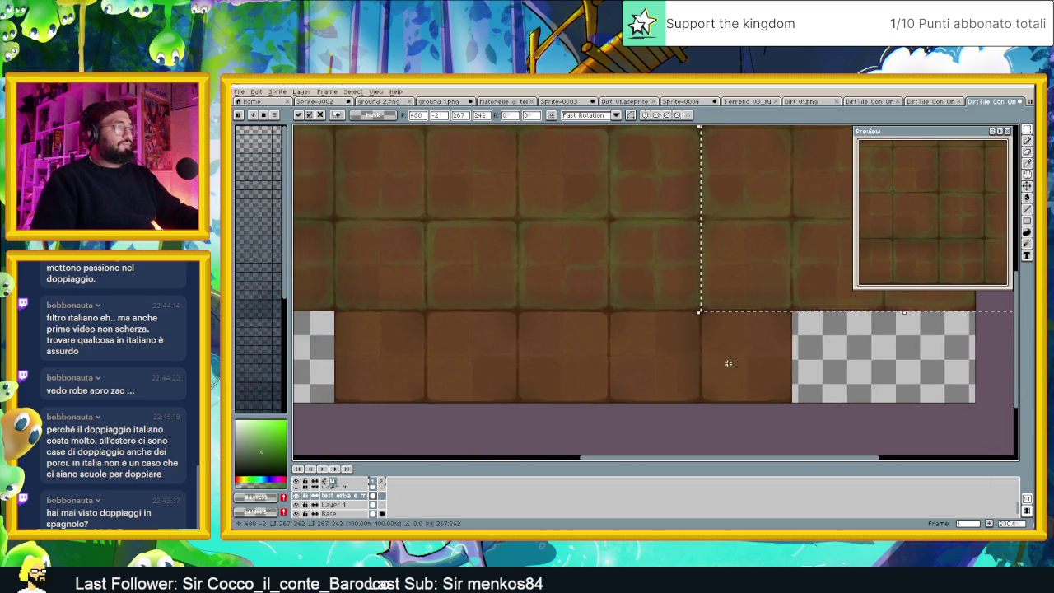
{"action": "scroll", "coordinate": [727, 362], "scroll_direction": "down", "scroll_amount": 2}
{"action": "key", "text": "ctrl+d"}
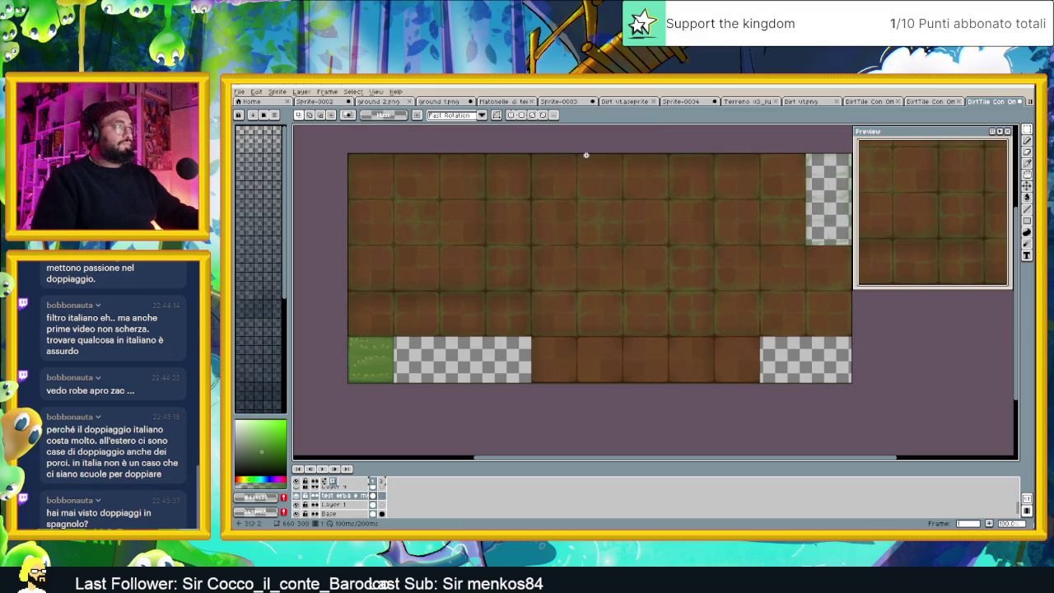
Select the top row of dirt tiles
{"action": "scroll", "coordinate": [586, 155], "scroll_direction": "up", "scroll_amount": 1}
{"action": "left_click_drag", "start_coordinate": [485, 152], "coordinate": [482, 186]}
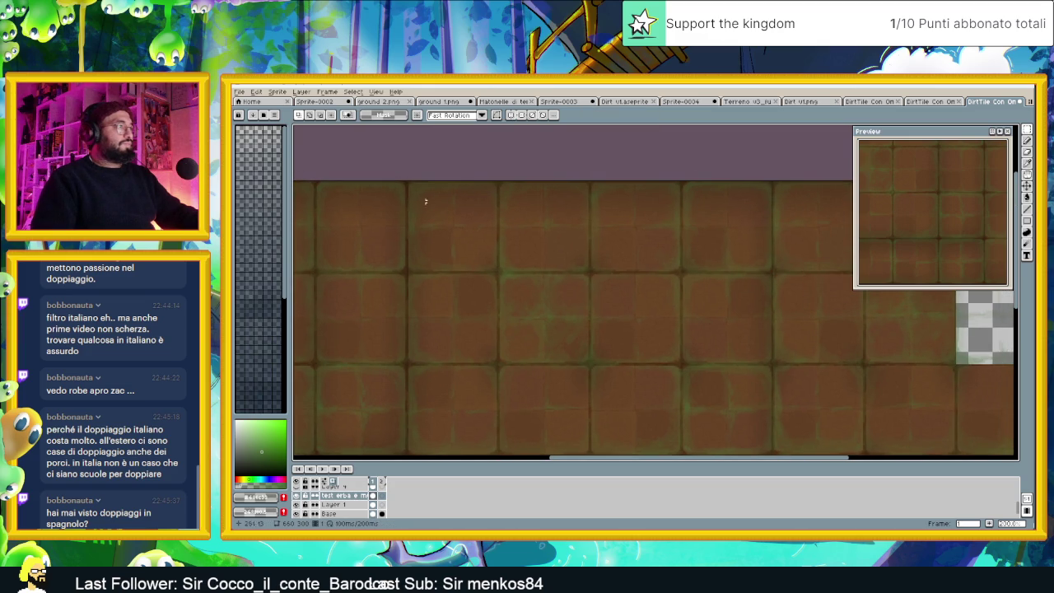
{"action": "mouse_move", "coordinate": [409, 181]}
{"action": "left_mouse_down"}
{"action": "mouse_move", "coordinate": [856, 287]}
{"action": "mouse_move", "coordinate": [828, 275]}
{"action": "left_mouse_up"}
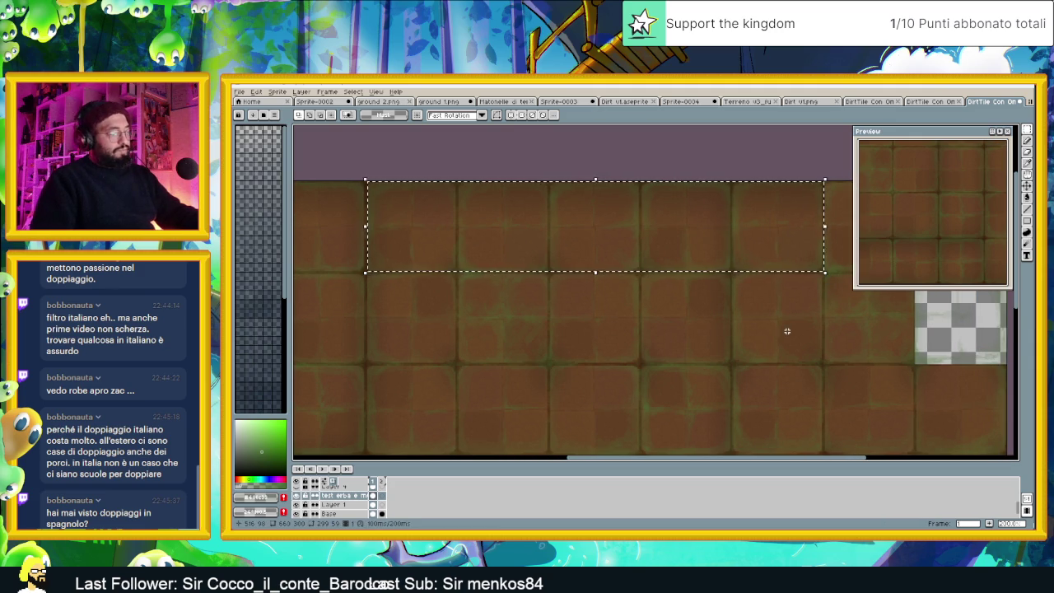
{"action": "scroll", "coordinate": [735, 366], "scroll_direction": "down", "scroll_amount": 2}
{"action": "scroll", "coordinate": [736, 366], "scroll_direction": "up", "scroll_amount": 1}
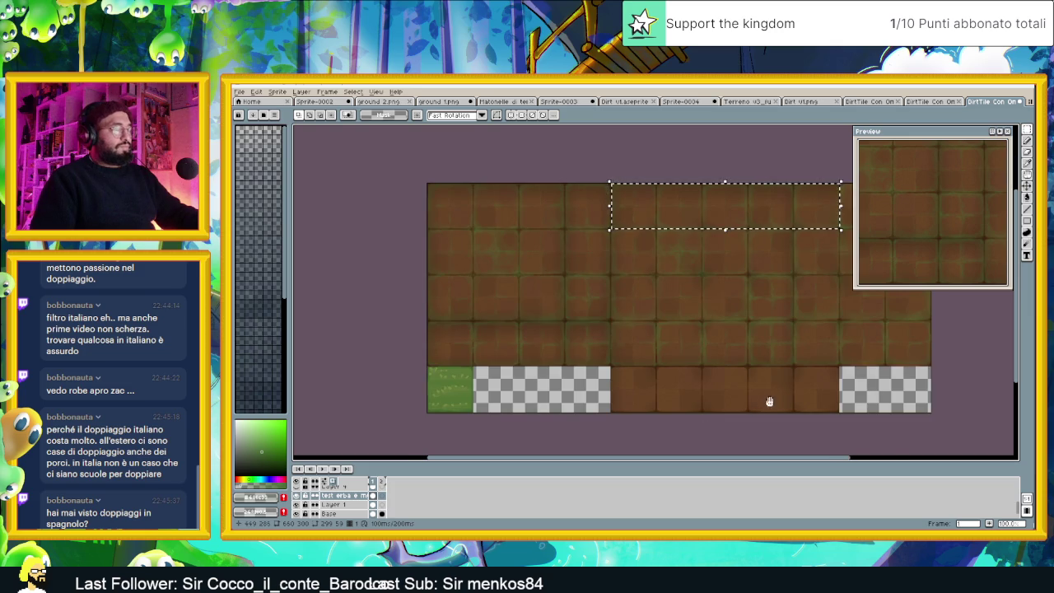
{"action": "left_click_drag", "start_coordinate": [769, 402], "coordinate": [692, 360]}
{"action": "scroll", "coordinate": [692, 360], "scroll_direction": "up", "scroll_amount": 1}
Paste the row over a lower row, stretch it from 59 to 62 pixels tall, and apply
{"action": "key", "text": "ctrl+v"}
{"action": "left_click_drag", "start_coordinate": [588, 269], "coordinate": [590, 323]}
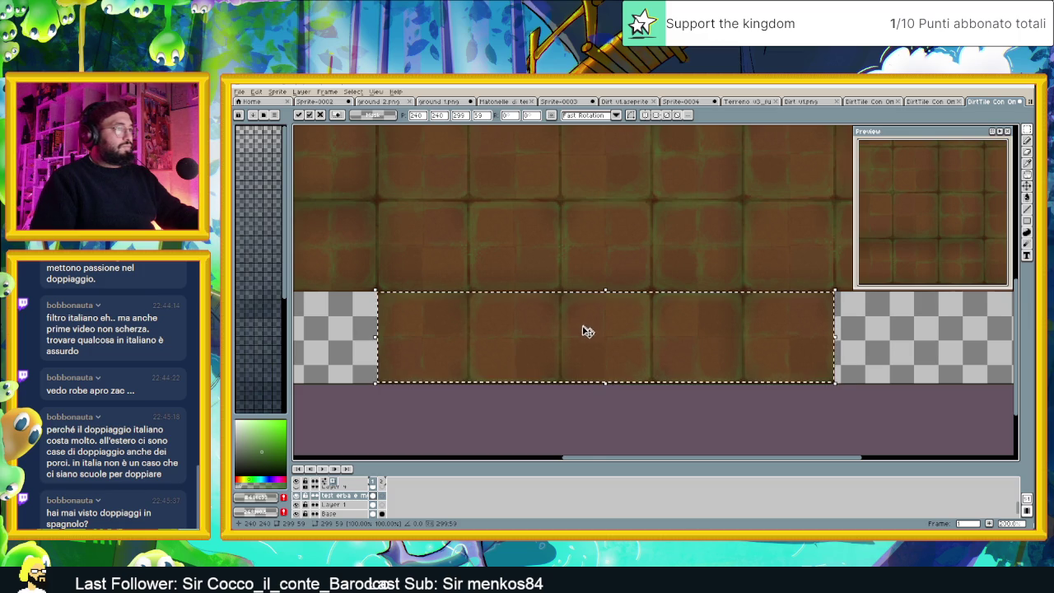
{"action": "scroll", "coordinate": [585, 329], "scroll_direction": "up", "scroll_amount": 1}
{"action": "left_click_drag", "start_coordinate": [623, 343], "coordinate": [631, 332]}
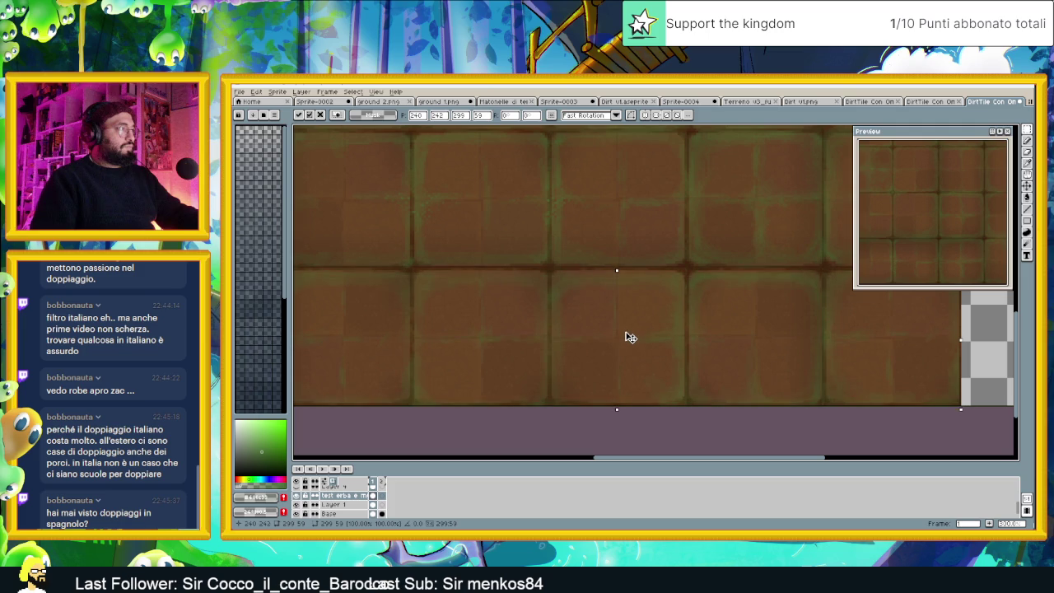
{"action": "left_click_drag", "start_coordinate": [618, 404], "coordinate": [617, 407]}
{"action": "left_click_drag", "start_coordinate": [619, 266], "coordinate": [617, 266]}
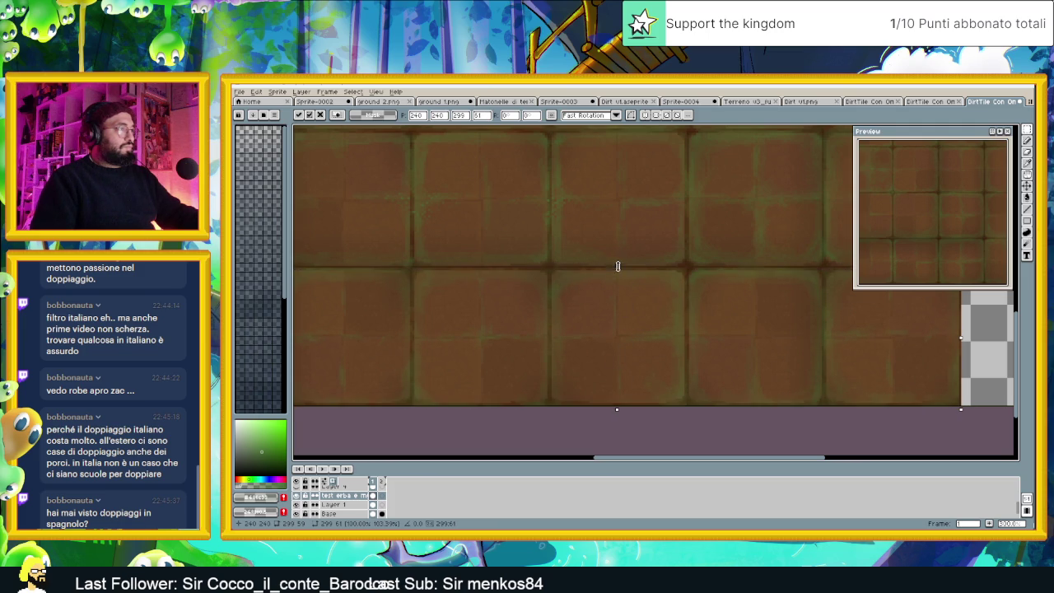
{"action": "left_click", "coordinate": [683, 420]}
{"action": "scroll", "coordinate": [683, 420], "scroll_direction": "down", "scroll_amount": 2}
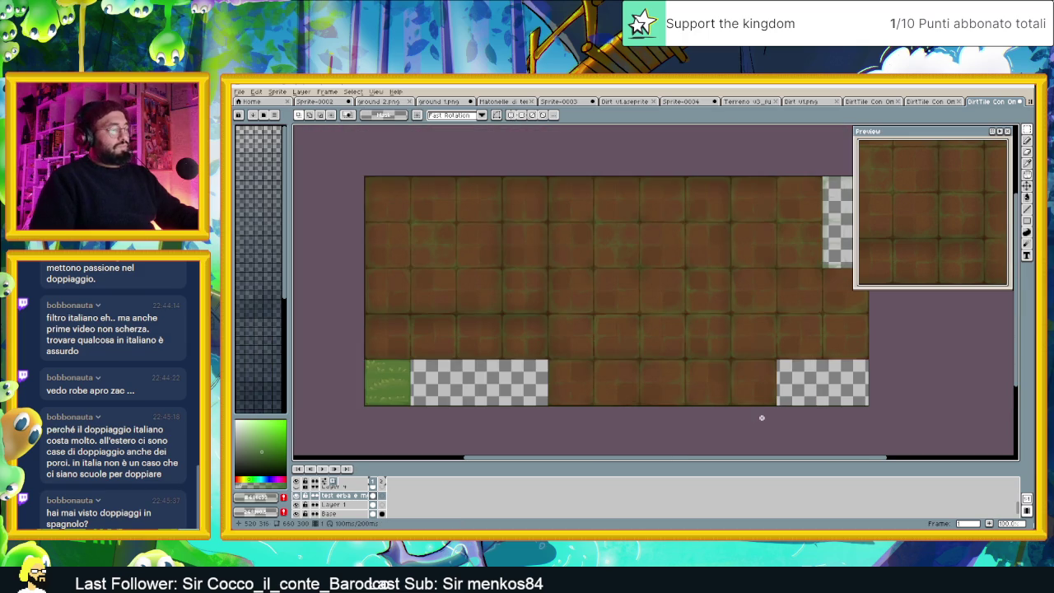
{"action": "scroll", "coordinate": [762, 417], "scroll_direction": "down", "scroll_amount": 1}
{"action": "mouse_move", "coordinate": [760, 415]}
{"action": "left_mouse_down"}
{"action": "mouse_move", "coordinate": [751, 401]}
{"action": "mouse_move", "coordinate": [703, 394]}
{"action": "left_mouse_up"}
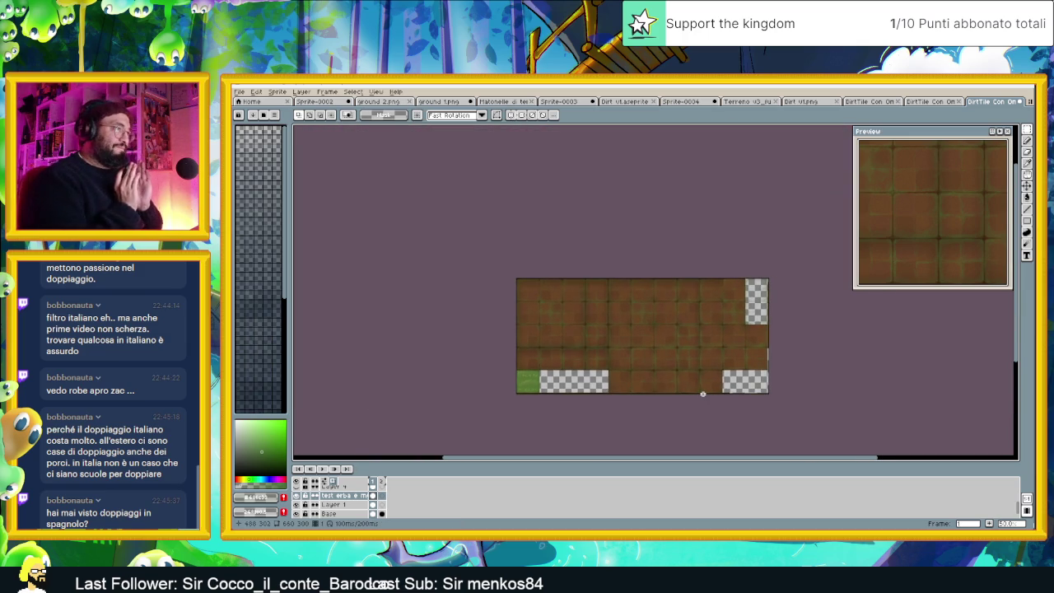
Show the Maschera D'ombra layer and inspect its and its copy's layer properties
{"action": "scroll", "coordinate": [321, 504], "scroll_direction": "up", "scroll_amount": 3}
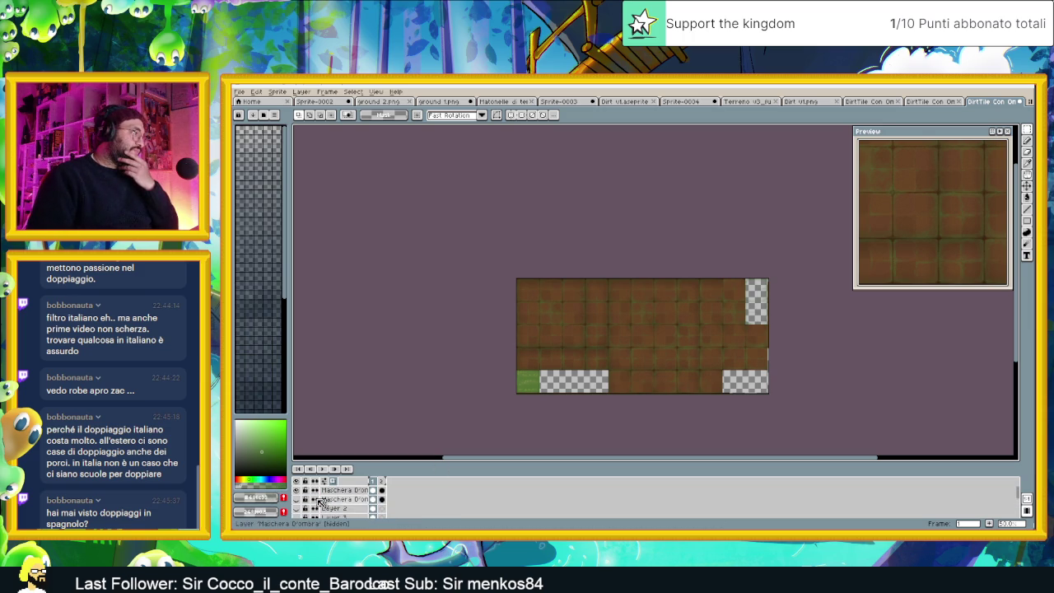
{"action": "left_click", "coordinate": [297, 499]}
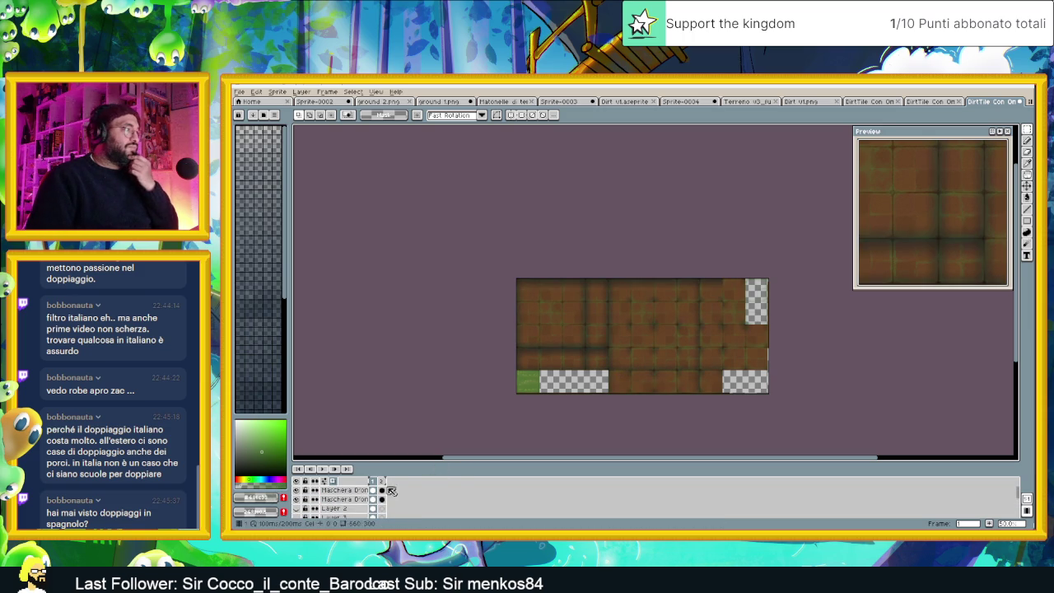
{"action": "scroll", "coordinate": [594, 319], "scroll_direction": "up", "scroll_amount": 1}
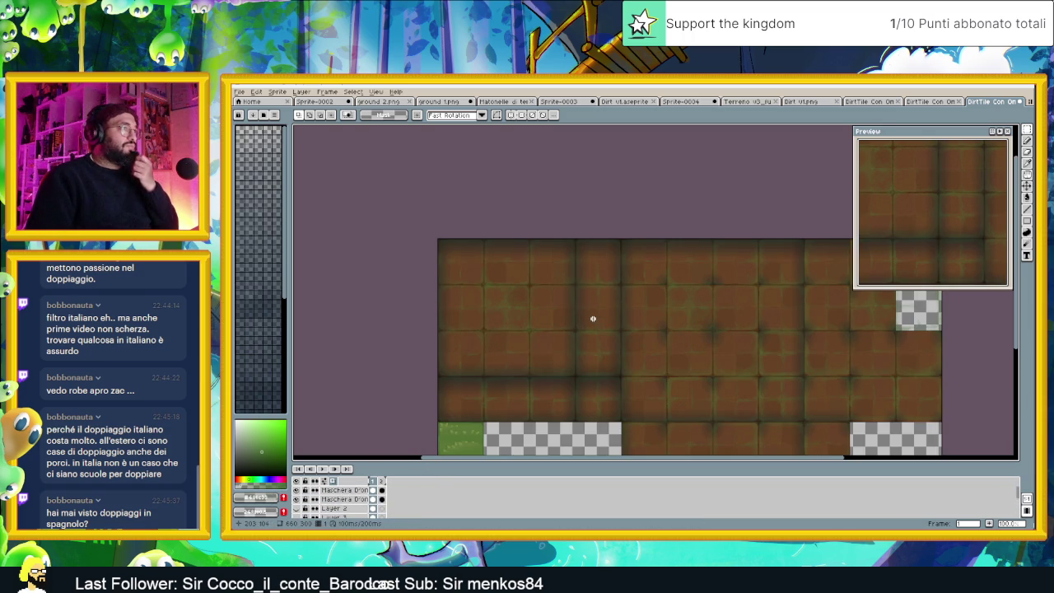
{"action": "double_click", "coordinate": [329, 500]}
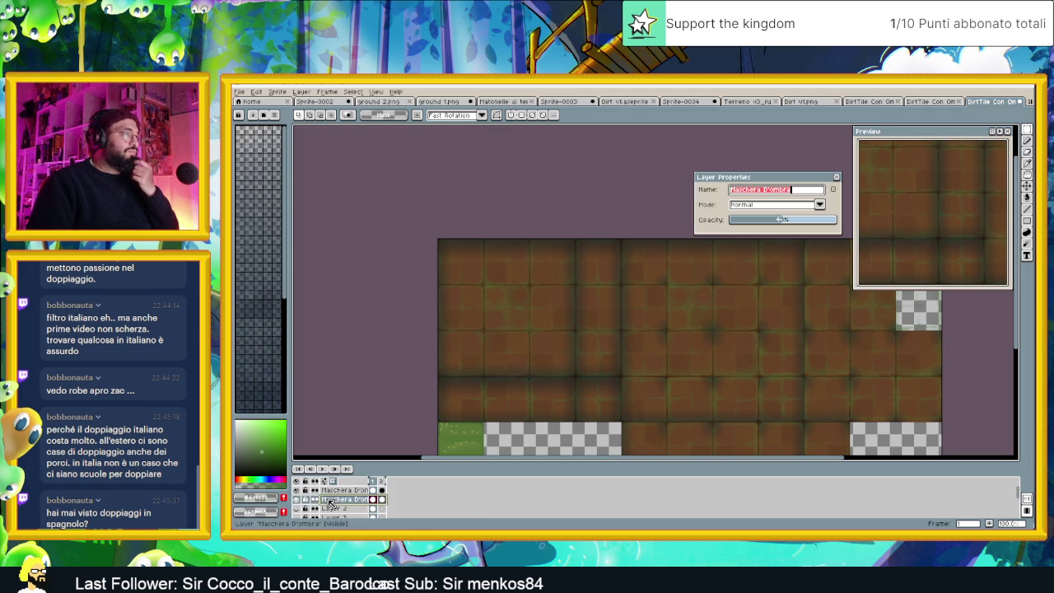
{"action": "left_click", "coordinate": [838, 178]}
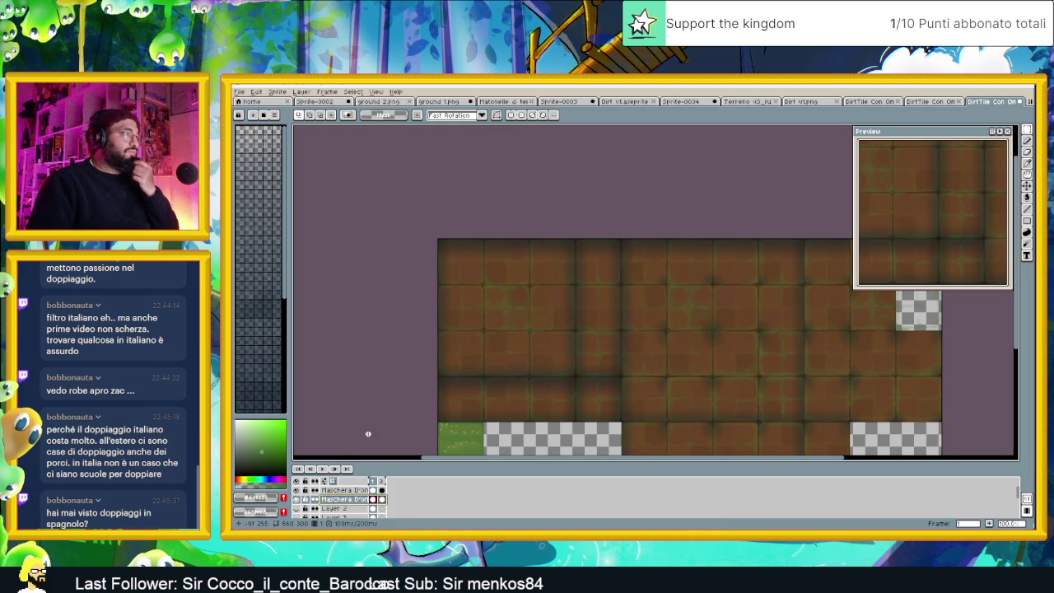
{"action": "double_click", "coordinate": [349, 489]}
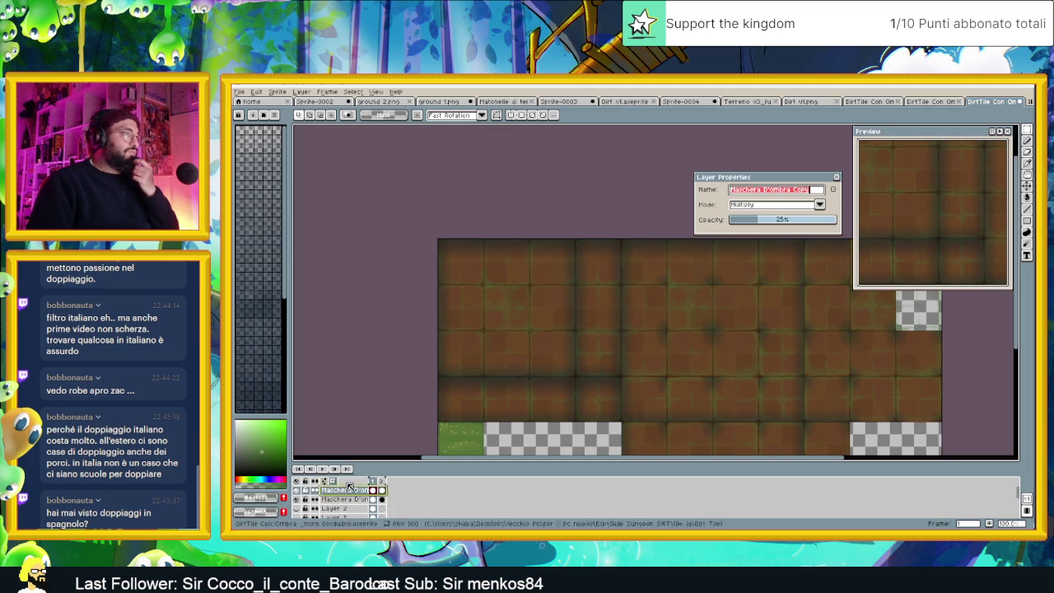
{"action": "left_click", "coordinate": [837, 177]}
Toggle the 'test erba e muschio' layer off and on to compare, leaving it visible
{"action": "scroll", "coordinate": [313, 510], "scroll_direction": "down", "scroll_amount": 1}
{"action": "scroll", "coordinate": [313, 511], "scroll_direction": "down", "scroll_amount": 2}
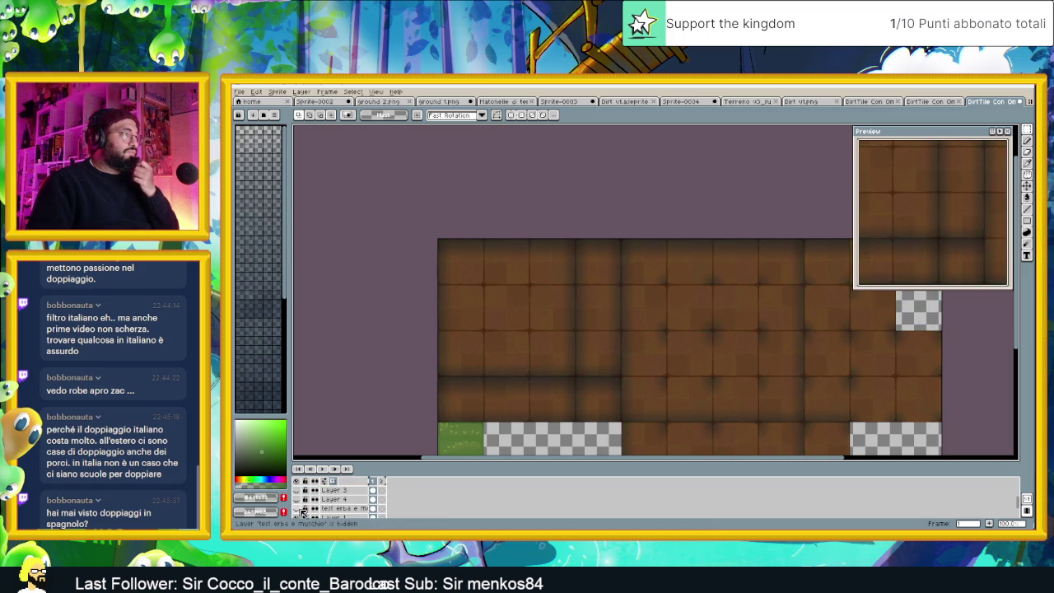
{"action": "left_click", "coordinate": [300, 509]}
{"action": "left_click", "coordinate": [300, 509]}
{"action": "left_click", "coordinate": [301, 509]}
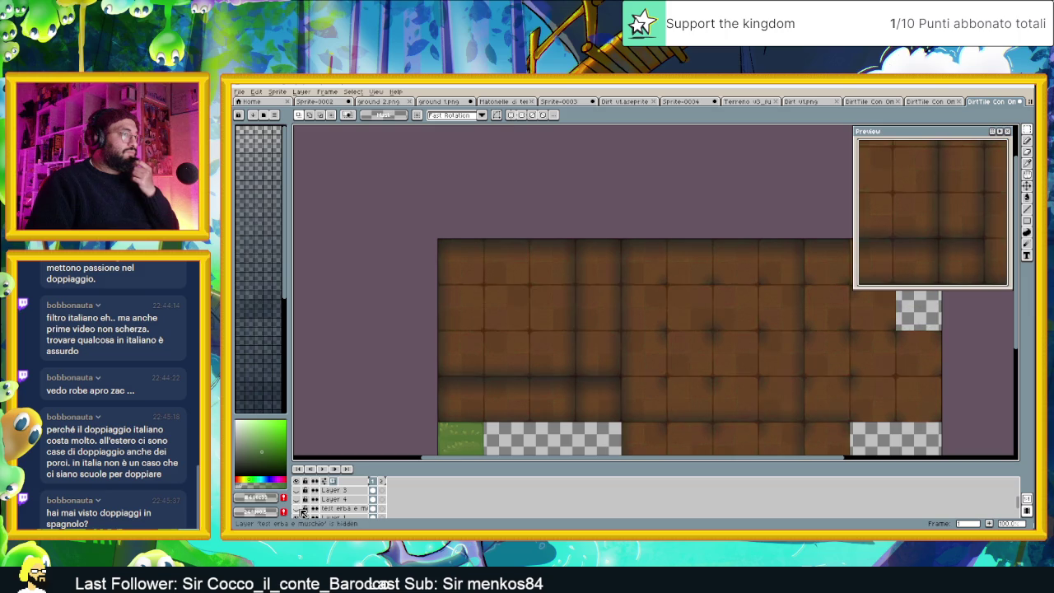
{"action": "left_click", "coordinate": [301, 509]}
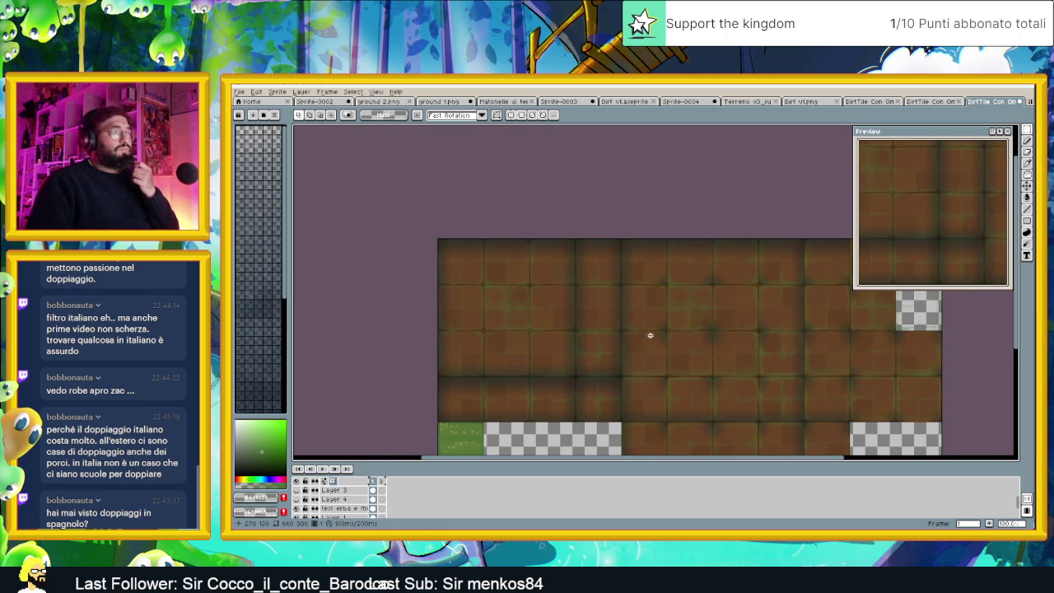
{"action": "scroll", "coordinate": [650, 334], "scroll_direction": "down", "scroll_amount": 2}
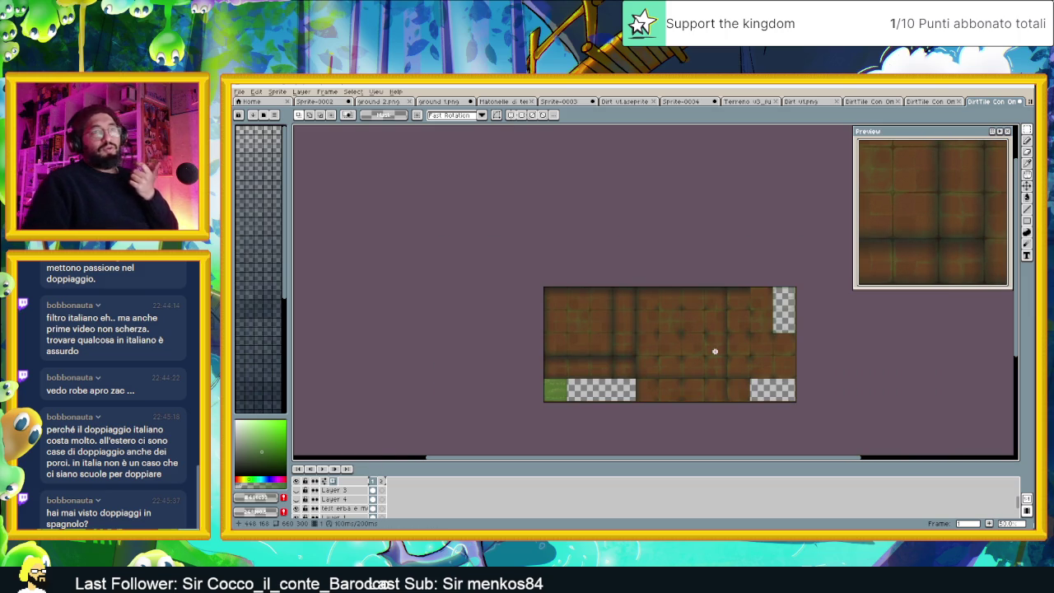
{"action": "left_click", "coordinate": [240, 92]}
{"action": "mouse_move", "coordinate": [251, 167]}
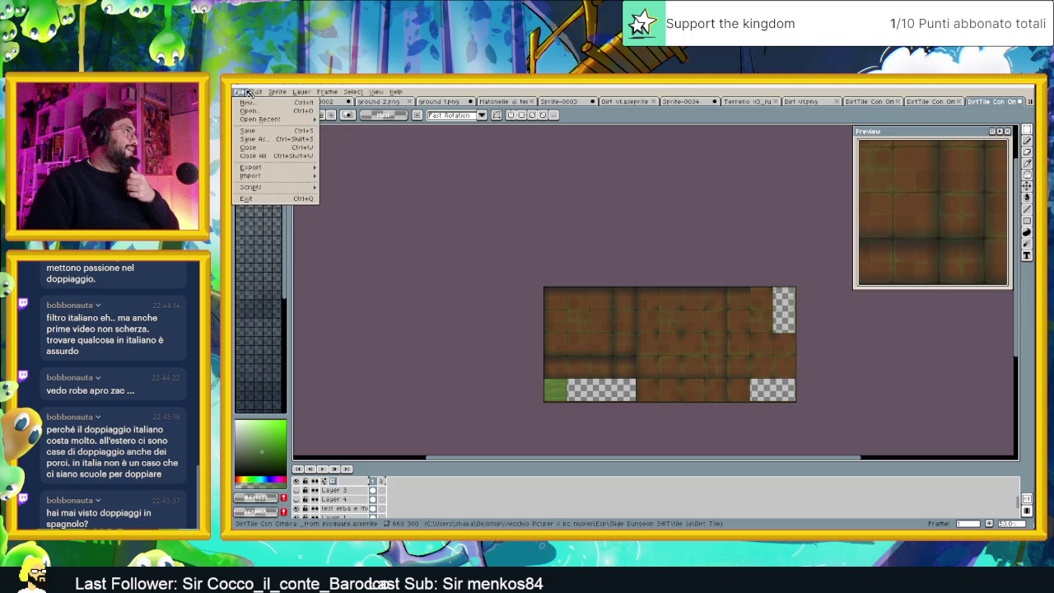
Export only the selected frames of the mossy dirt sprite to its PNG file
{"action": "left_click", "coordinate": [353, 168]}
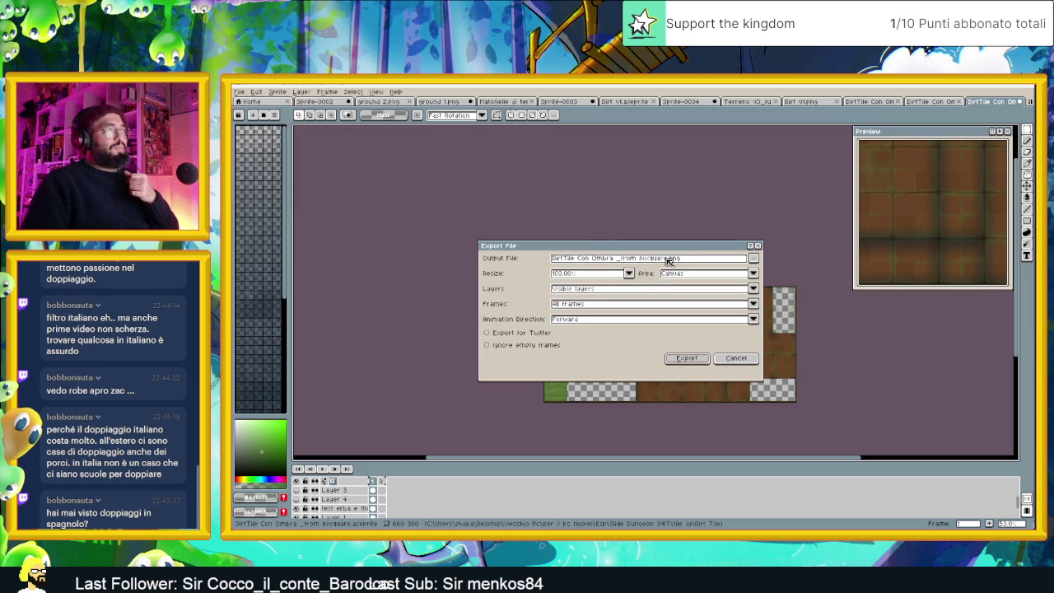
{"action": "left_click", "coordinate": [688, 359]}
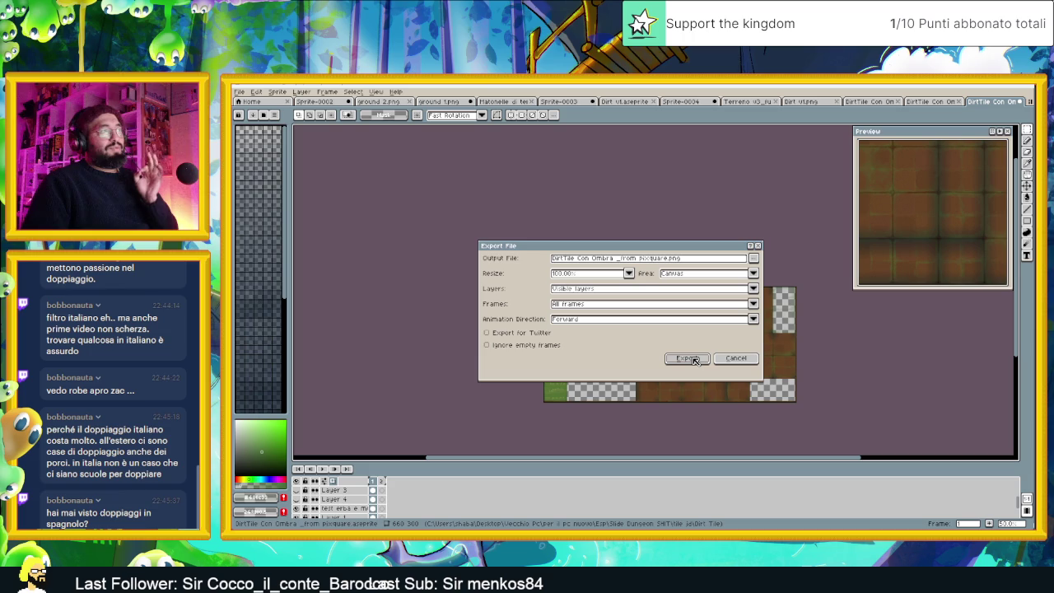
{"action": "left_click", "coordinate": [633, 305]}
{"action": "left_click", "coordinate": [626, 322]}
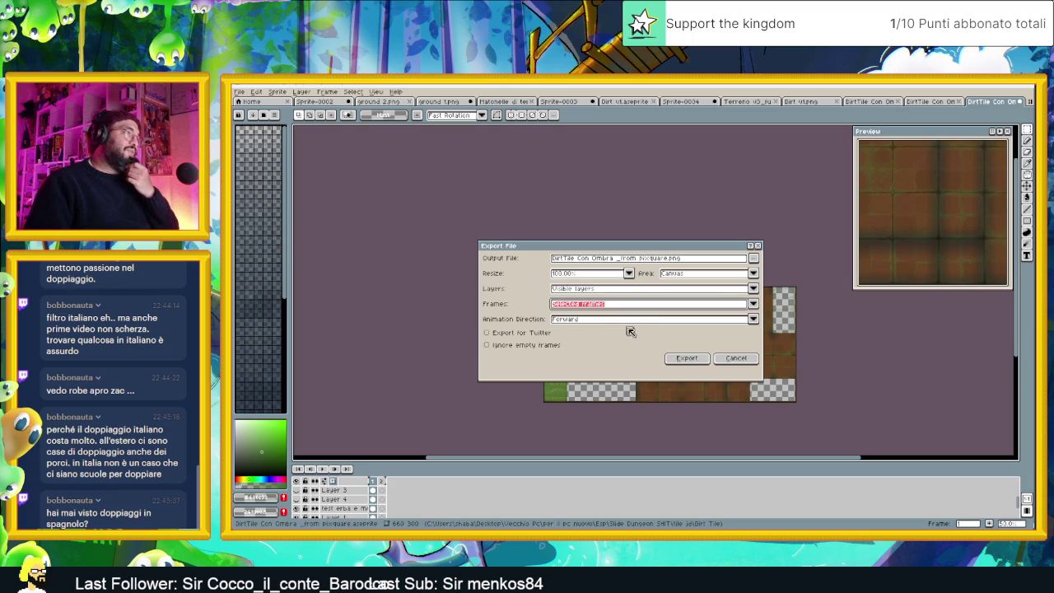
{"action": "left_click", "coordinate": [686, 358]}
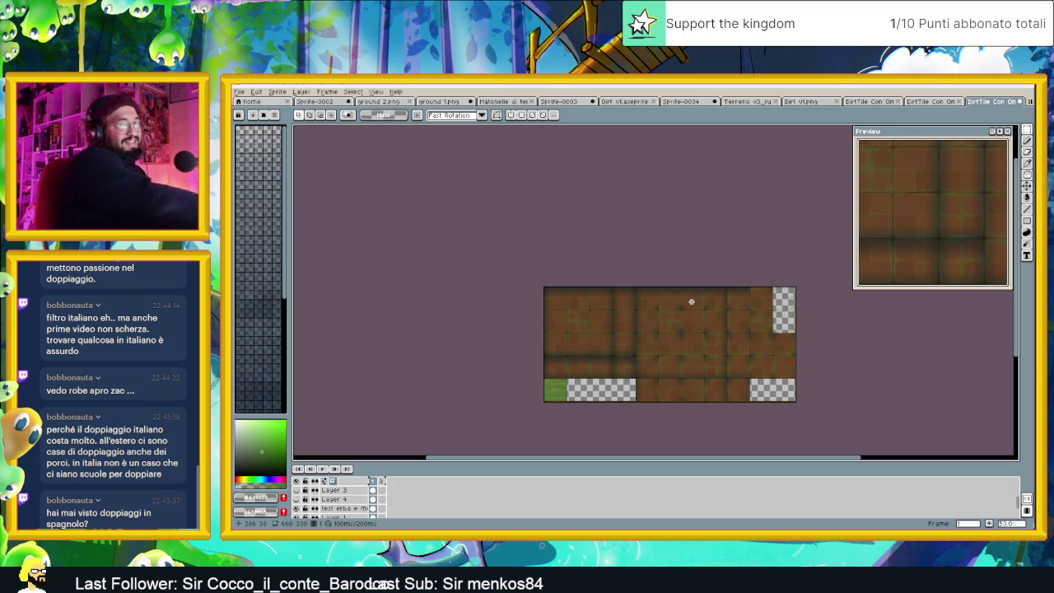
{"action": "left_click", "coordinate": [991, 89]}
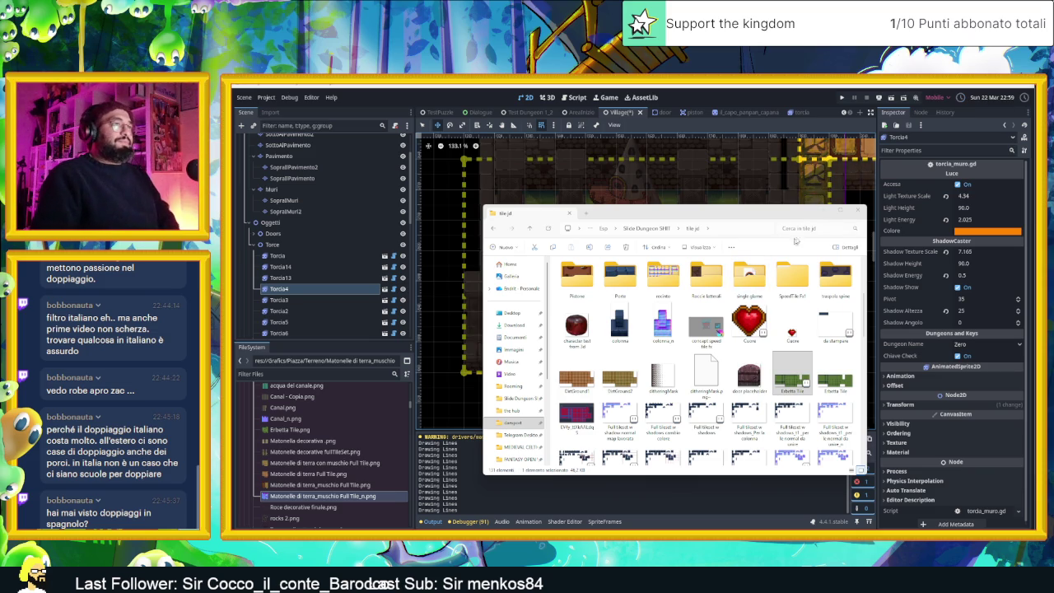
Minimize File Explorer and zoom around the Village scene's torch-lit house area in Godot
{"action": "left_click", "coordinate": [830, 212]}
{"action": "scroll", "coordinate": [614, 319], "scroll_direction": "up", "scroll_amount": 2}
{"action": "scroll", "coordinate": [614, 318], "scroll_direction": "up", "scroll_amount": 2}
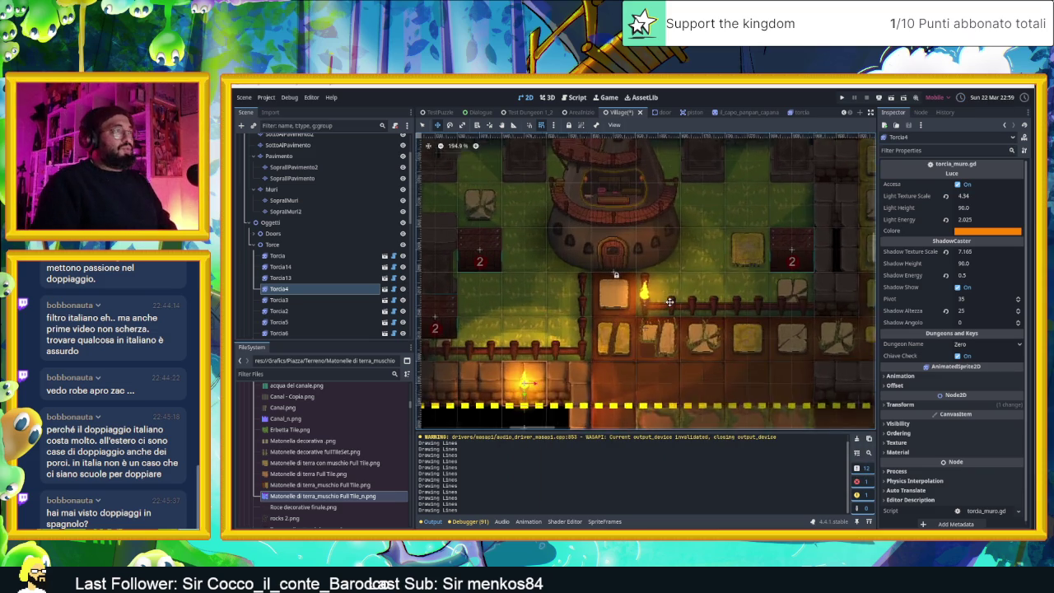
{"action": "scroll", "coordinate": [614, 319], "scroll_direction": "up", "scroll_amount": 2}
{"action": "scroll", "coordinate": [719, 290], "scroll_direction": "down", "scroll_amount": 2}
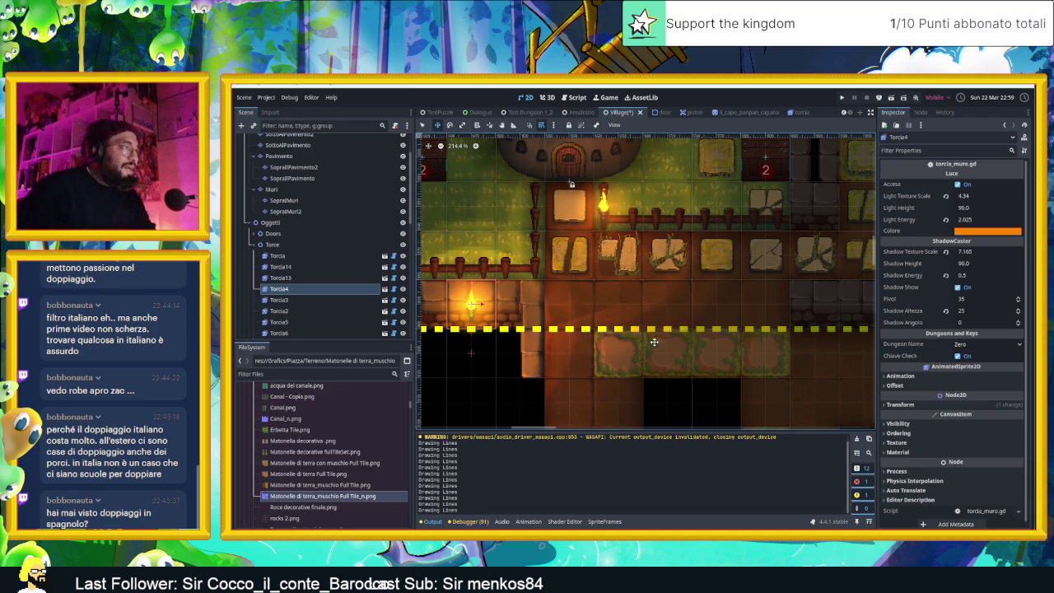
{"action": "scroll", "coordinate": [709, 284], "scroll_direction": "down", "scroll_amount": 1}
{"action": "scroll", "coordinate": [732, 280], "scroll_direction": "down", "scroll_amount": 1}
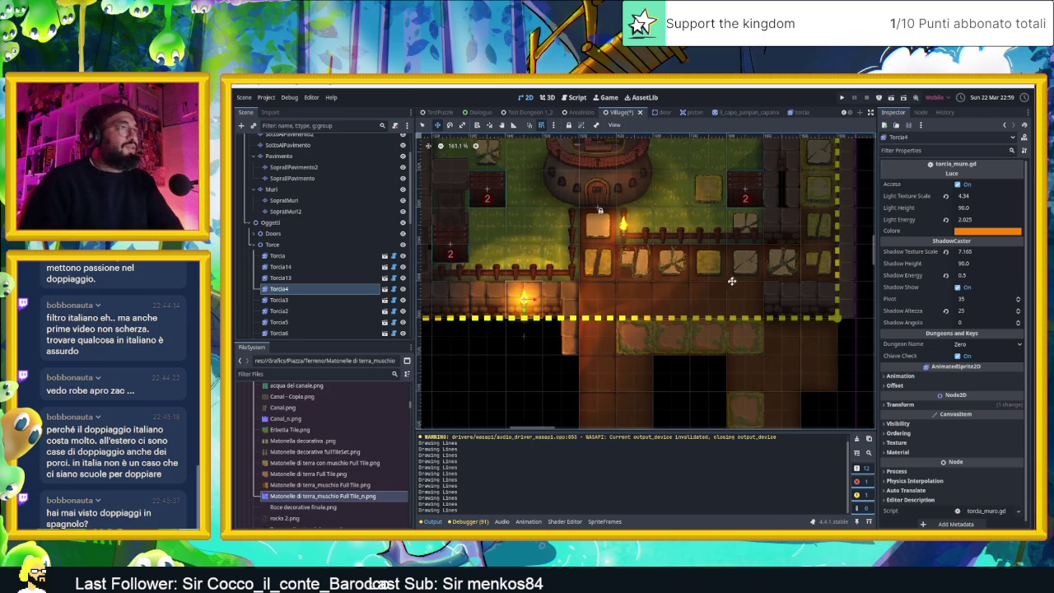
{"action": "scroll", "coordinate": [692, 313], "scroll_direction": "down", "scroll_amount": 1}
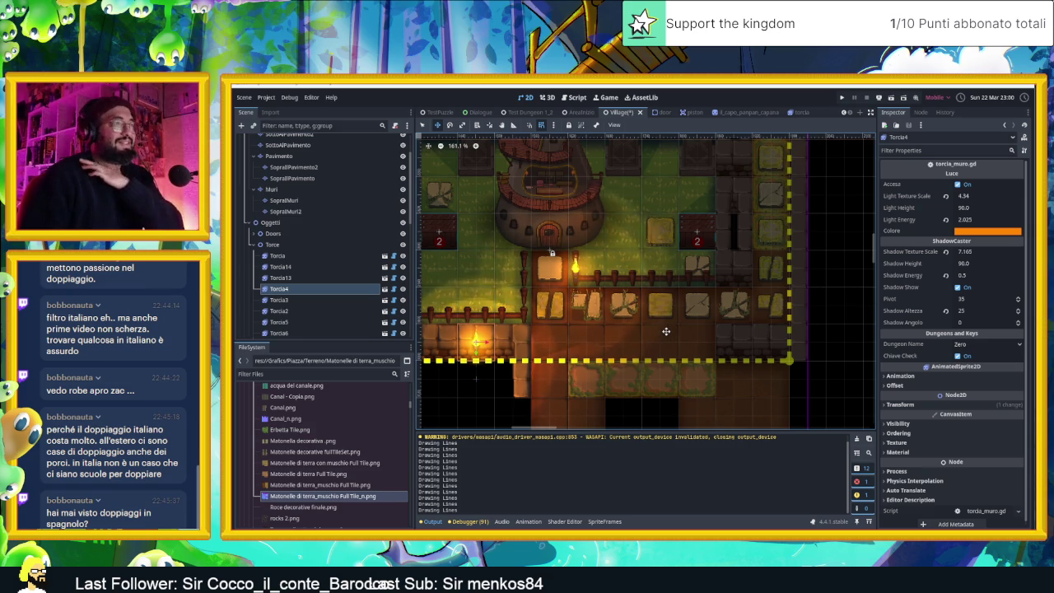
{"action": "scroll", "coordinate": [663, 333], "scroll_direction": "down", "scroll_amount": 2}
{"action": "scroll", "coordinate": [666, 332], "scroll_direction": "down", "scroll_amount": 1}
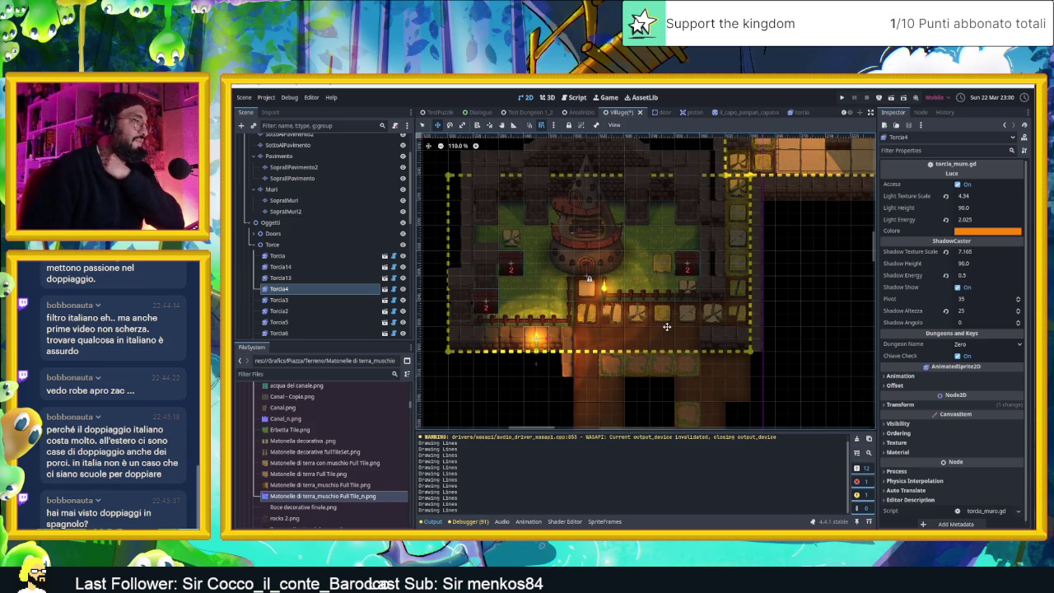
{"action": "scroll", "coordinate": [666, 372], "scroll_direction": "up", "scroll_amount": 2}
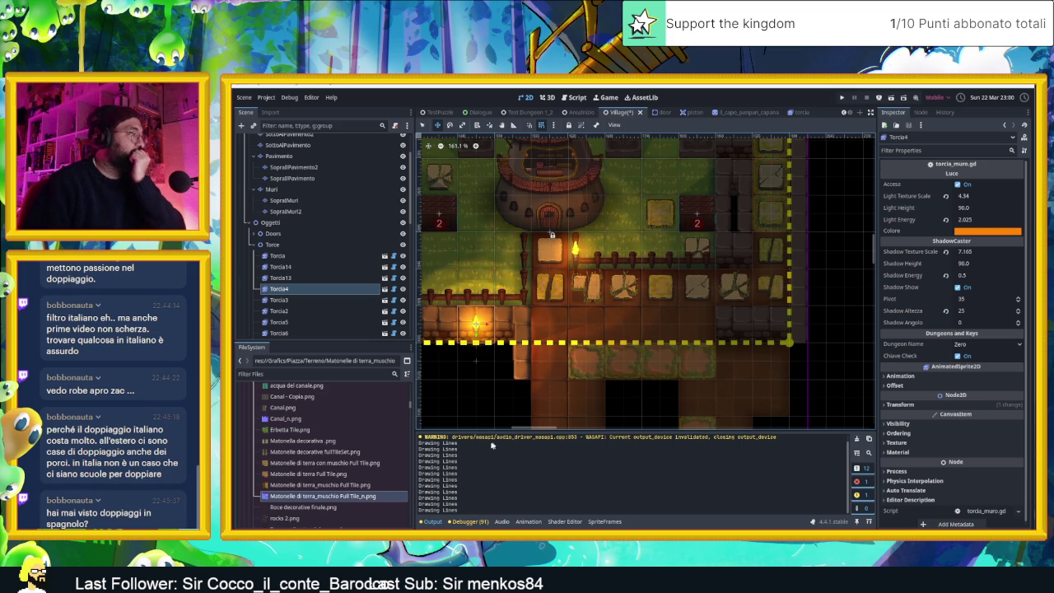
{"action": "left_click", "coordinate": [371, 485]}
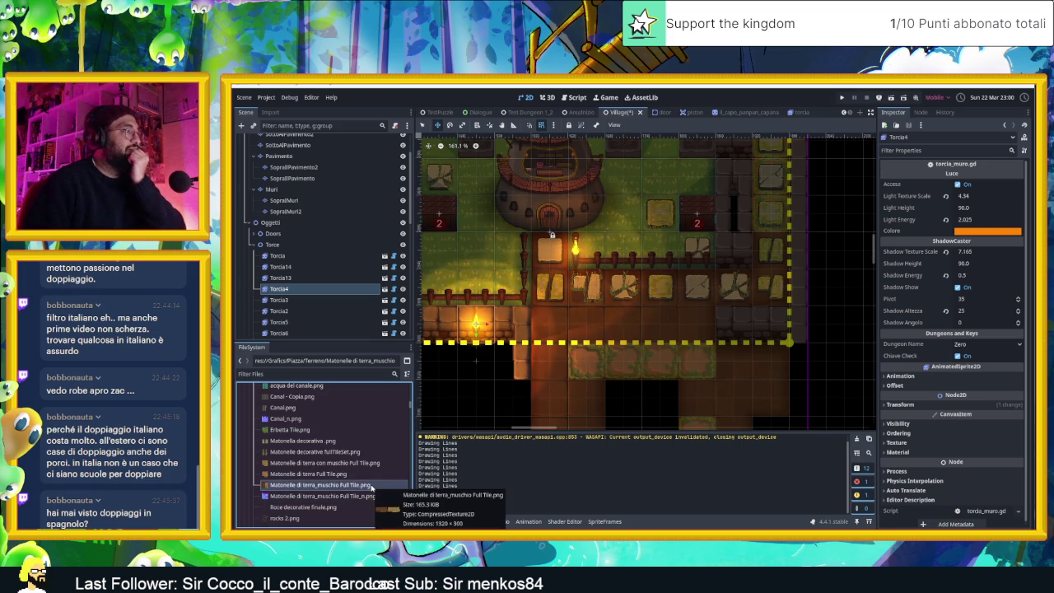
Select the Pavimento layer and choose the Terreno Dirt terrain for painting
{"action": "left_click", "coordinate": [372, 497]}
{"action": "scroll", "coordinate": [301, 206], "scroll_direction": "up", "scroll_amount": 3}
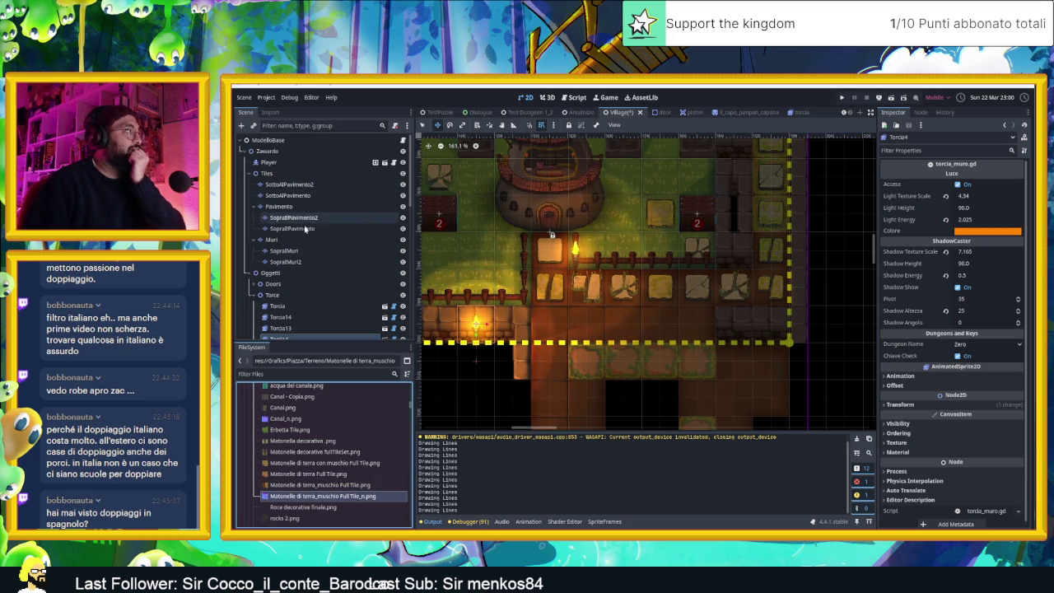
{"action": "left_click", "coordinate": [278, 206]}
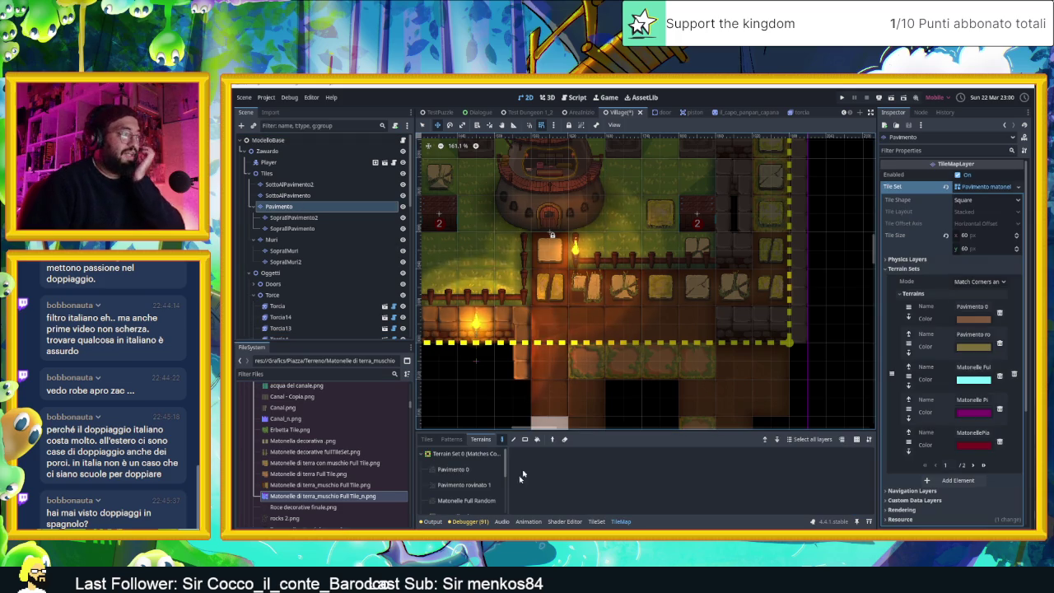
{"action": "scroll", "coordinate": [465, 496], "scroll_direction": "down", "scroll_amount": 2}
{"action": "scroll", "coordinate": [466, 495], "scroll_direction": "down", "scroll_amount": 2}
{"action": "scroll", "coordinate": [474, 488], "scroll_direction": "down", "scroll_amount": 2}
{"action": "scroll", "coordinate": [475, 487], "scroll_direction": "down", "scroll_amount": 1}
{"action": "scroll", "coordinate": [471, 498], "scroll_direction": "down", "scroll_amount": 1}
{"action": "left_click", "coordinate": [470, 502]}
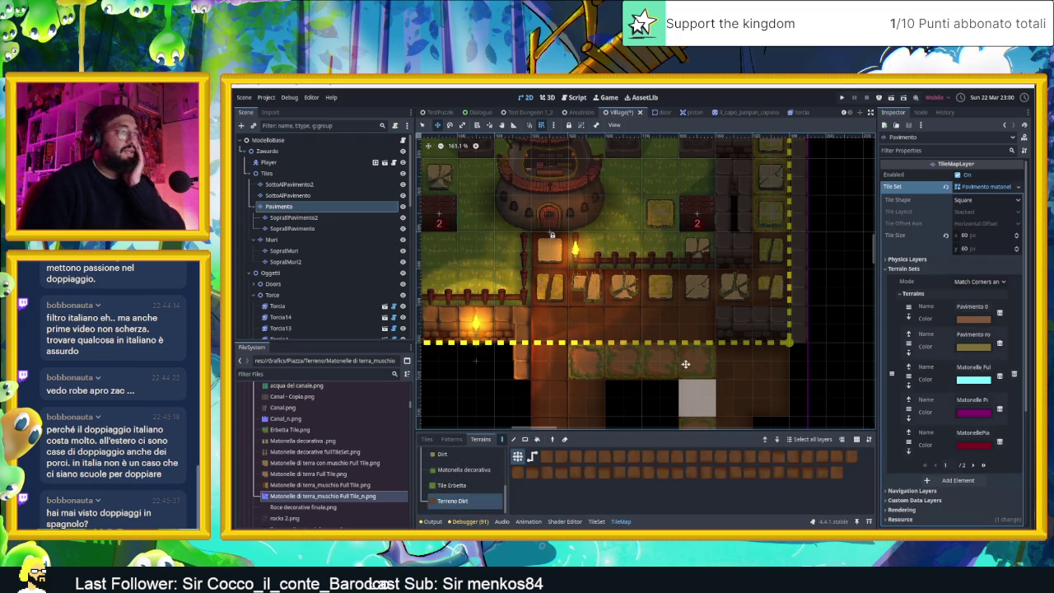
Paint dirt terrain tiles below the yellow village boundary, filling the empty black cell
{"action": "scroll", "coordinate": [713, 368], "scroll_direction": "down", "scroll_amount": 1}
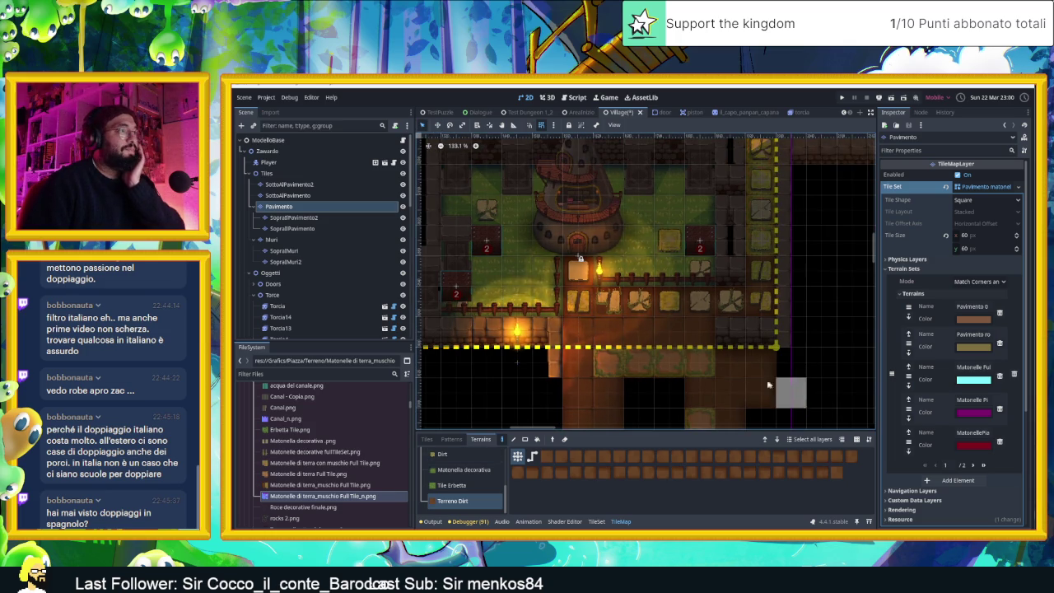
{"action": "mouse_move", "coordinate": [742, 367]}
{"action": "left_mouse_down"}
{"action": "mouse_move", "coordinate": [635, 390]}
{"action": "mouse_move", "coordinate": [633, 378]}
{"action": "mouse_move", "coordinate": [649, 367]}
{"action": "left_mouse_up"}
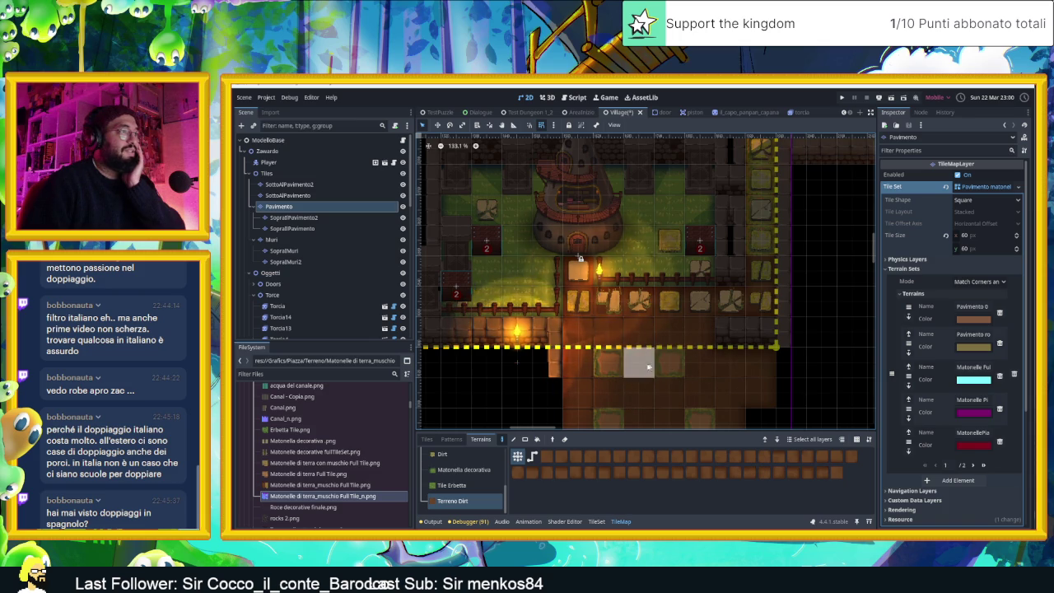
{"action": "scroll", "coordinate": [651, 354], "scroll_direction": "down", "scroll_amount": 3}
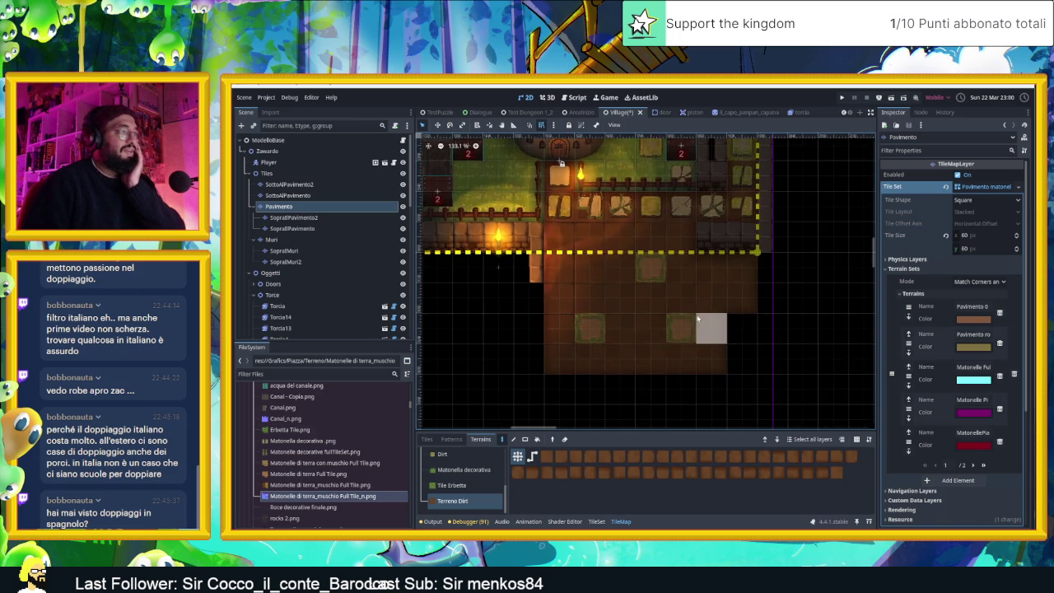
{"action": "left_click_drag", "start_coordinate": [673, 331], "coordinate": [659, 309]}
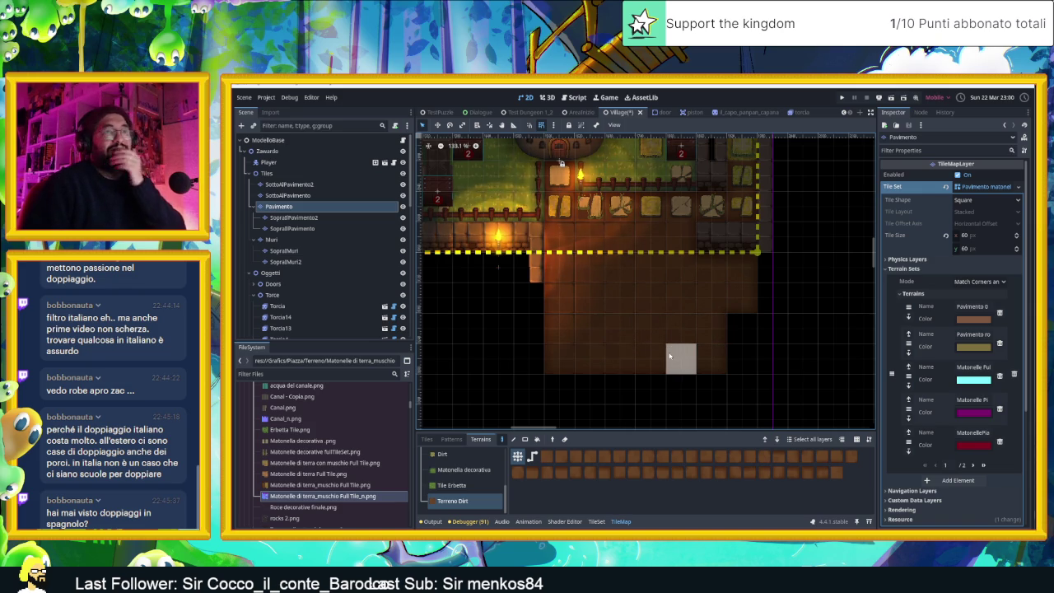
{"action": "left_click_drag", "start_coordinate": [722, 329], "coordinate": [734, 344]}
{"action": "mouse_move", "coordinate": [611, 369]}
{"action": "left_mouse_down"}
{"action": "mouse_move", "coordinate": [651, 311]}
{"action": "mouse_move", "coordinate": [635, 344]}
{"action": "mouse_move", "coordinate": [653, 336]}
{"action": "mouse_move", "coordinate": [685, 363]}
{"action": "left_mouse_up"}
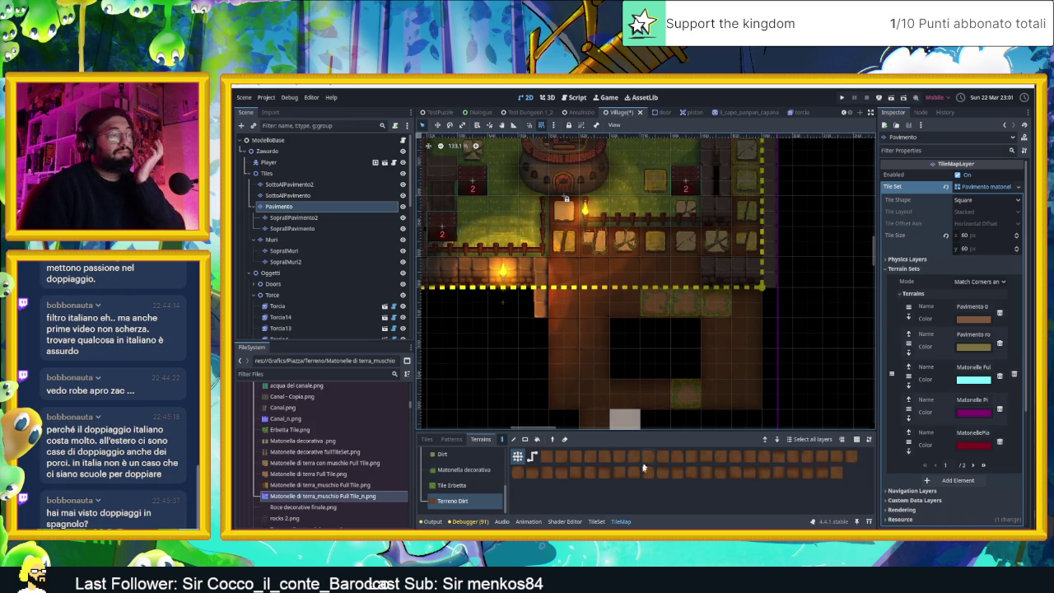
Show the moss tile's _n.png normal map in File Explorer, then return to Aseprite
{"action": "left_click", "coordinate": [313, 499]}
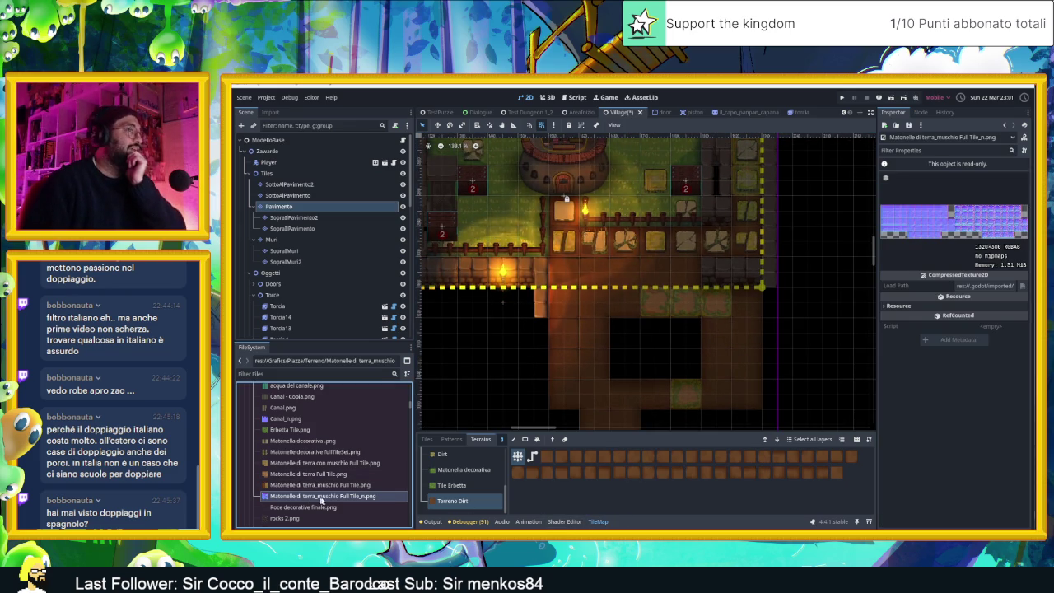
{"action": "right_click", "coordinate": [321, 501]}
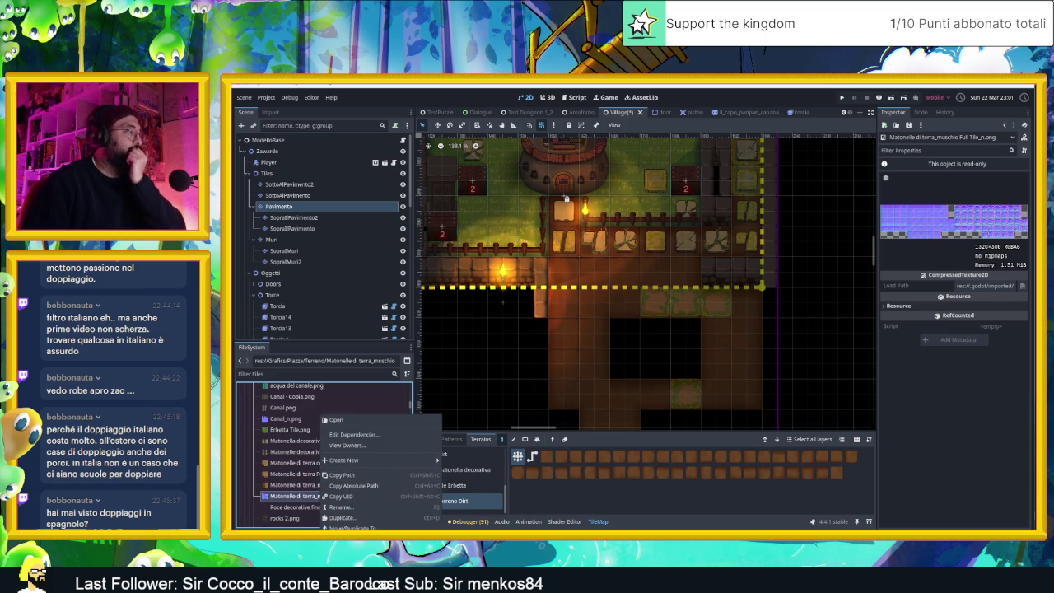
{"action": "left_click", "coordinate": [346, 538]}
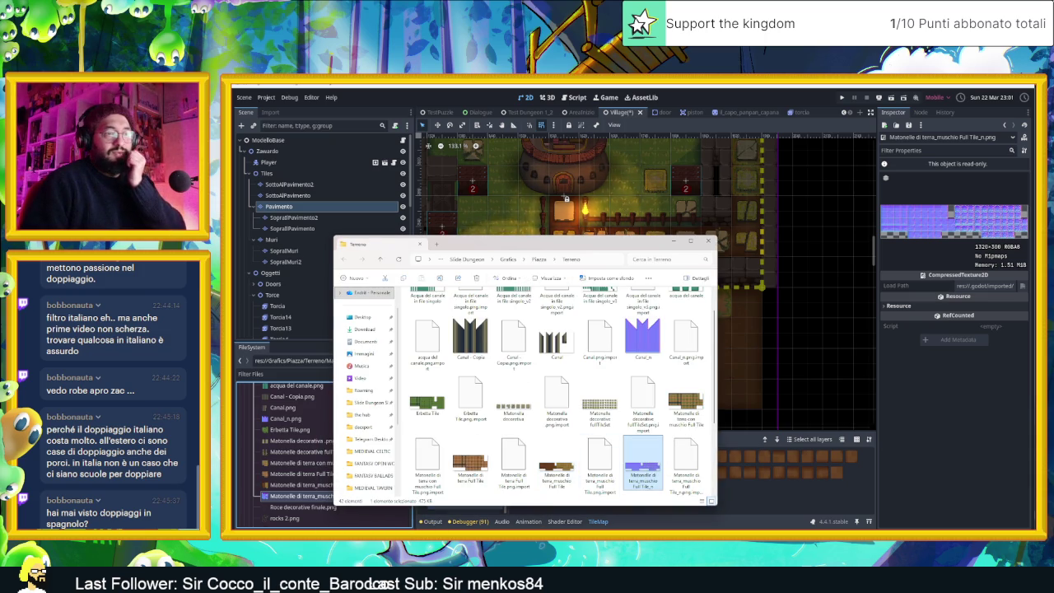
{"action": "key", "text": "alt+Tab"}
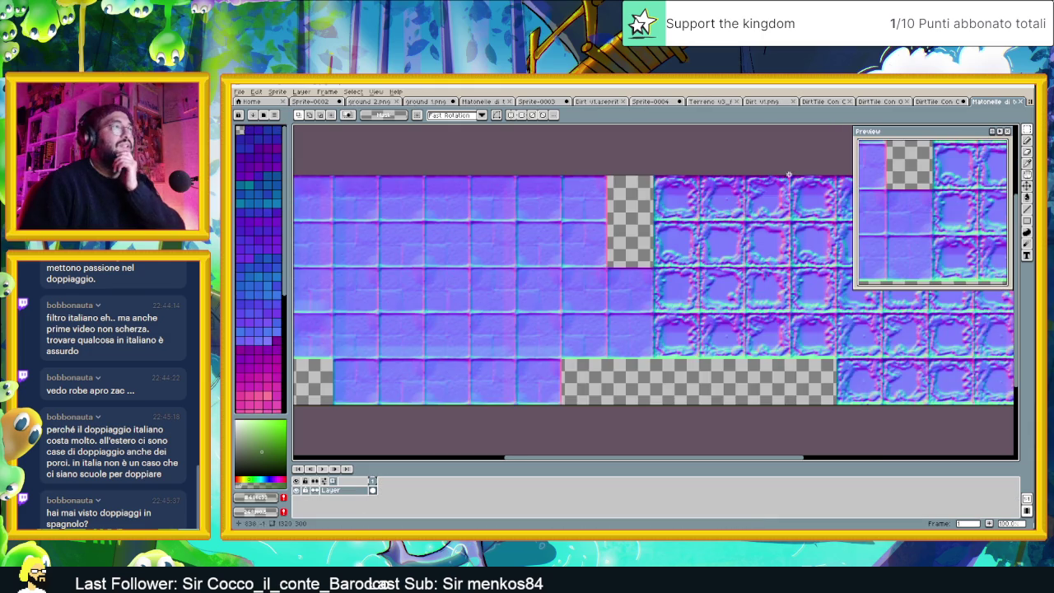
Marquee-select the left block of flat tile normals and check the selection's edges
{"action": "scroll", "coordinate": [638, 268], "scroll_direction": "right", "scroll_amount": 5}
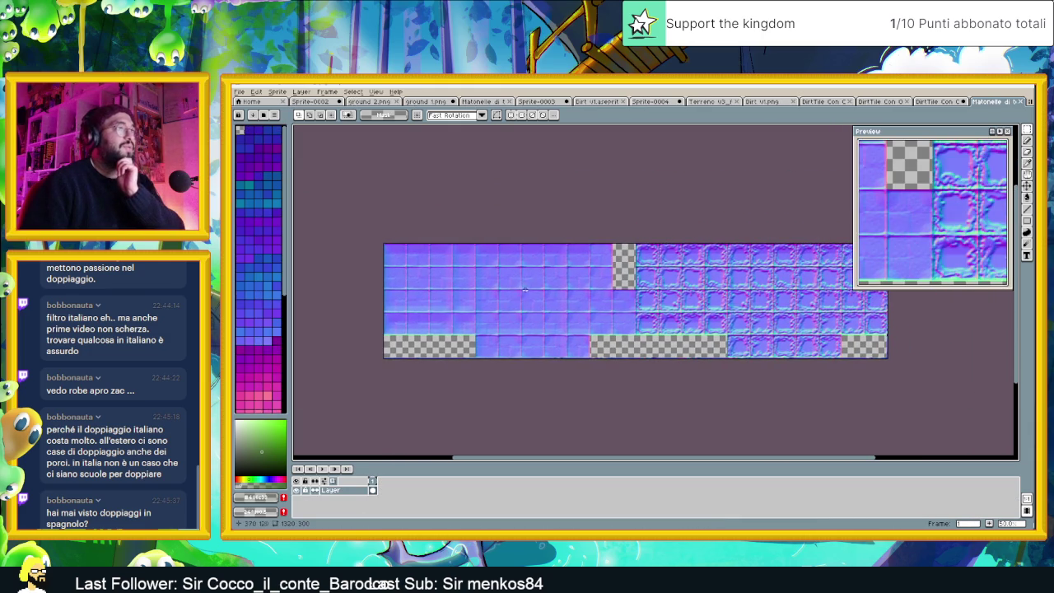
{"action": "scroll", "coordinate": [590, 301], "scroll_direction": "up", "scroll_amount": 2}
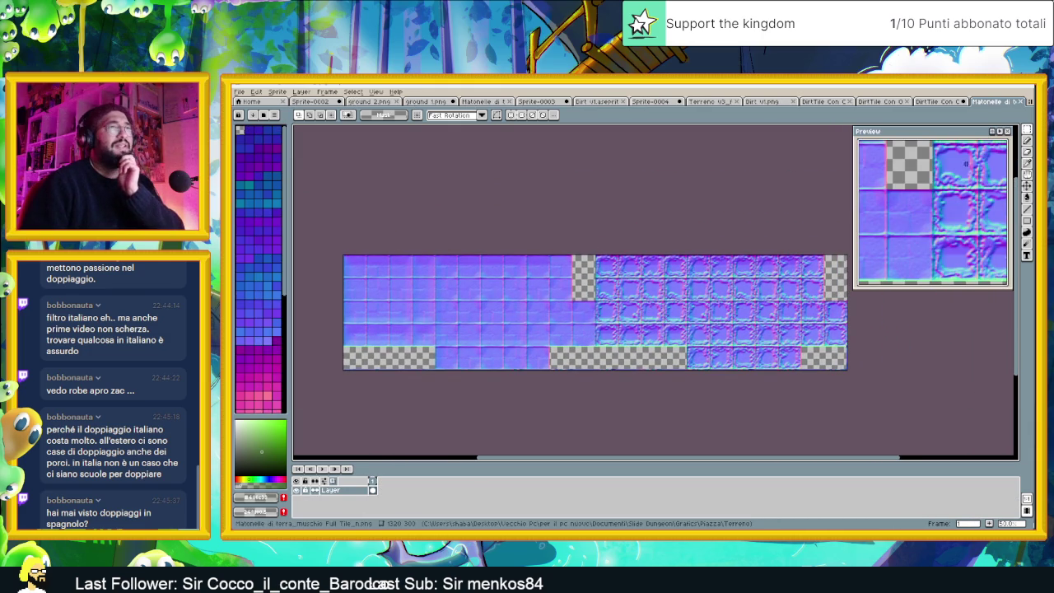
{"action": "mouse_move", "coordinate": [931, 131]}
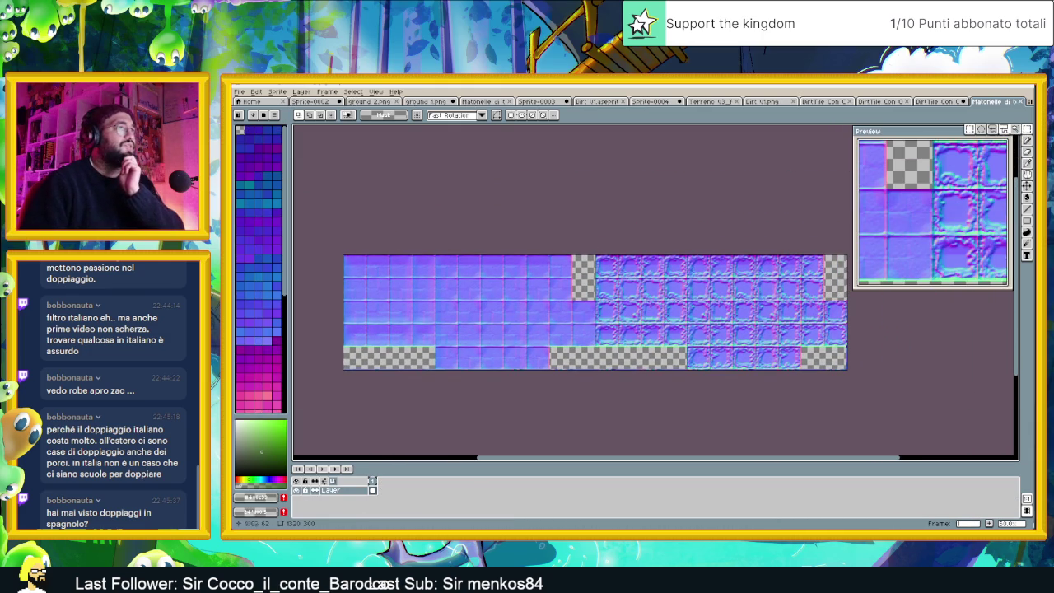
{"action": "left_click_drag", "start_coordinate": [582, 301], "coordinate": [582, 393]}
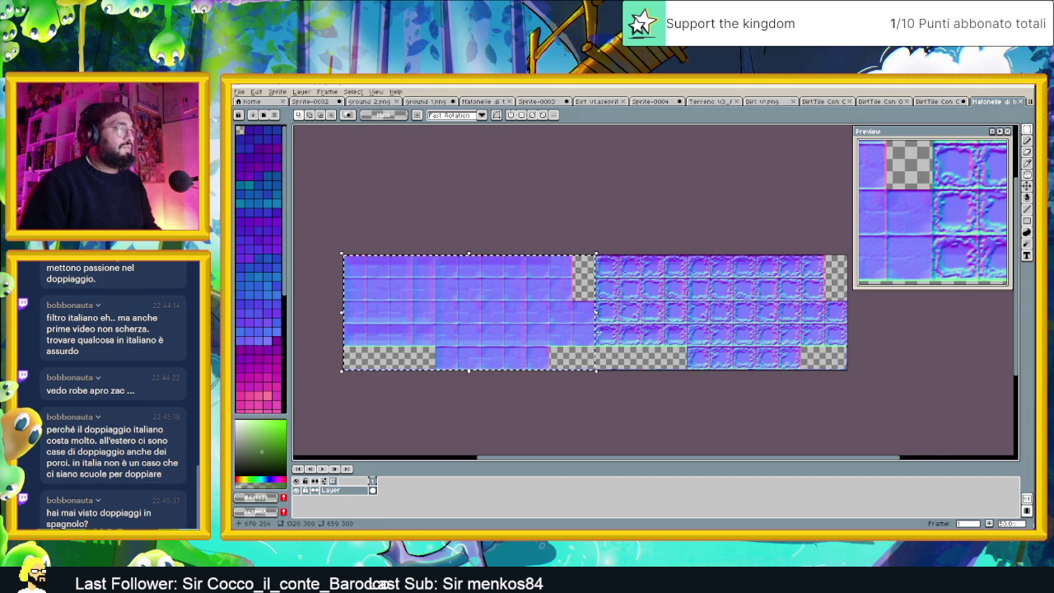
{"action": "scroll", "coordinate": [601, 325], "scroll_direction": "up", "scroll_amount": 5}
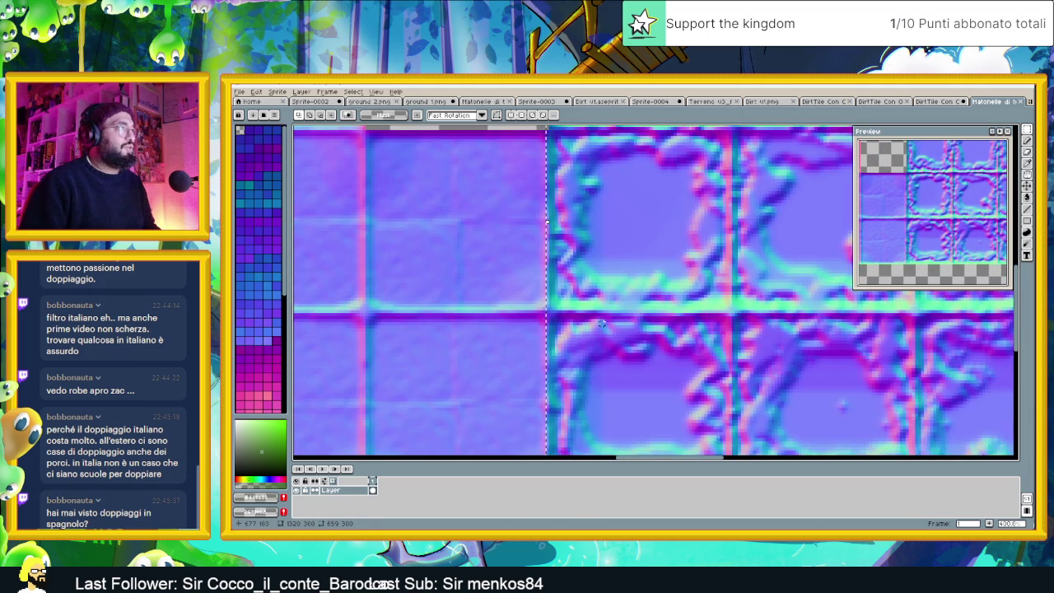
{"action": "scroll", "coordinate": [601, 325], "scroll_direction": "up", "scroll_amount": 1}
{"action": "scroll", "coordinate": [594, 313], "scroll_direction": "down", "scroll_amount": 1}
{"action": "left_click_drag", "start_coordinate": [592, 312], "coordinate": [565, 384]}
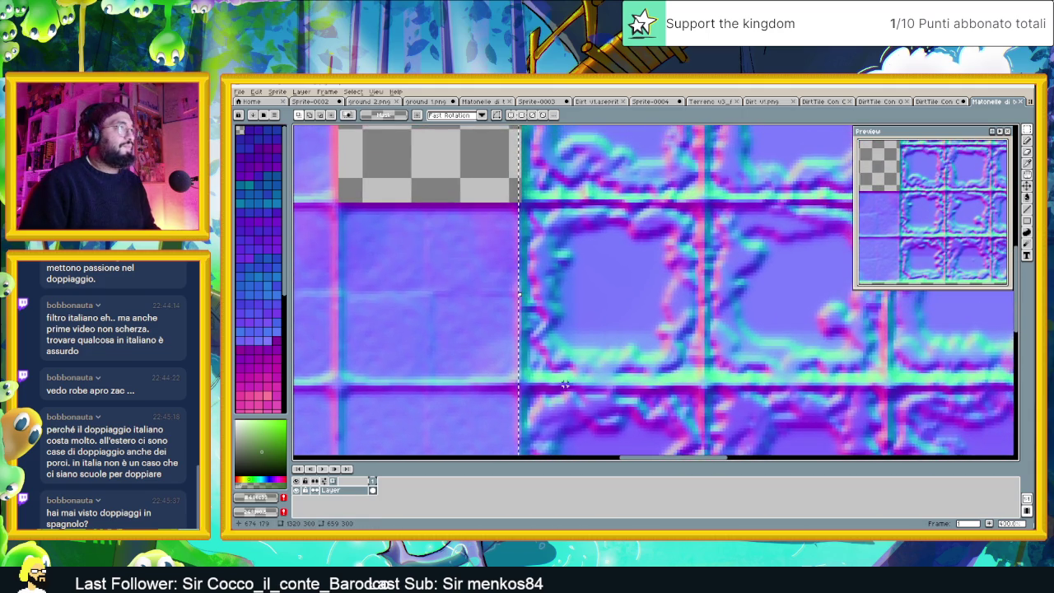
Paste the selected flat tile normals as a floating copy
{"action": "scroll", "coordinate": [565, 384], "scroll_direction": "down", "scroll_amount": 1}
{"action": "scroll", "coordinate": [560, 340], "scroll_direction": "down", "scroll_amount": 2}
{"action": "scroll", "coordinate": [560, 294], "scroll_direction": "up", "scroll_amount": 1}
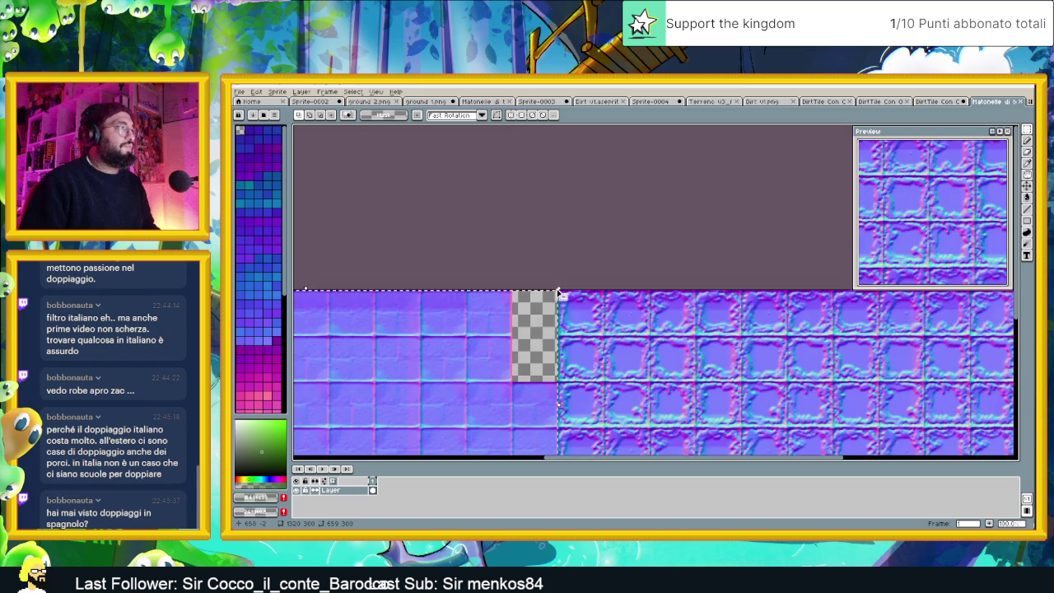
{"action": "scroll", "coordinate": [551, 290], "scroll_direction": "up", "scroll_amount": 2}
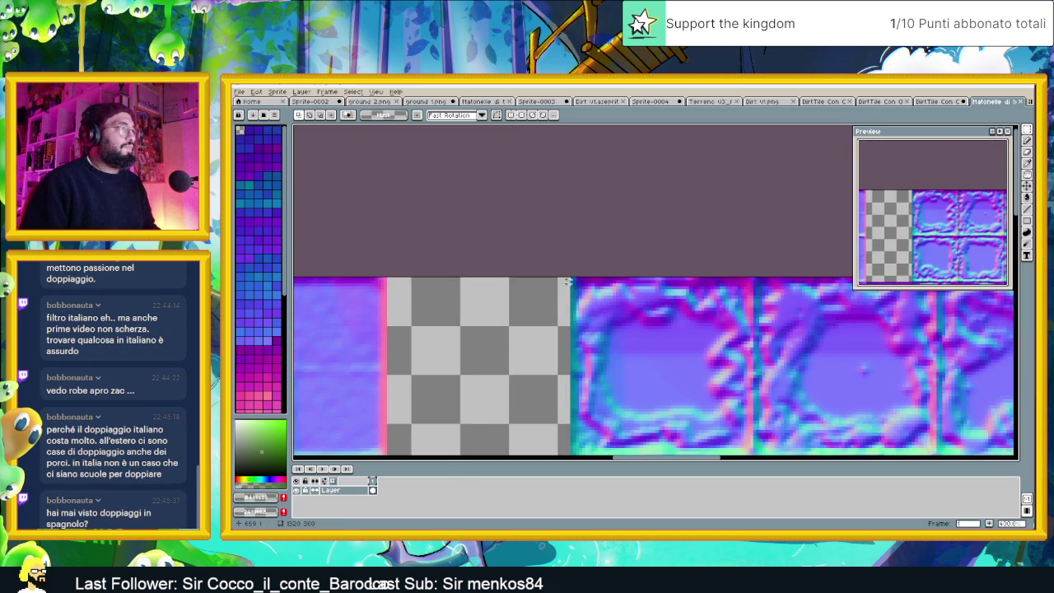
{"action": "scroll", "coordinate": [566, 283], "scroll_direction": "down", "scroll_amount": 1}
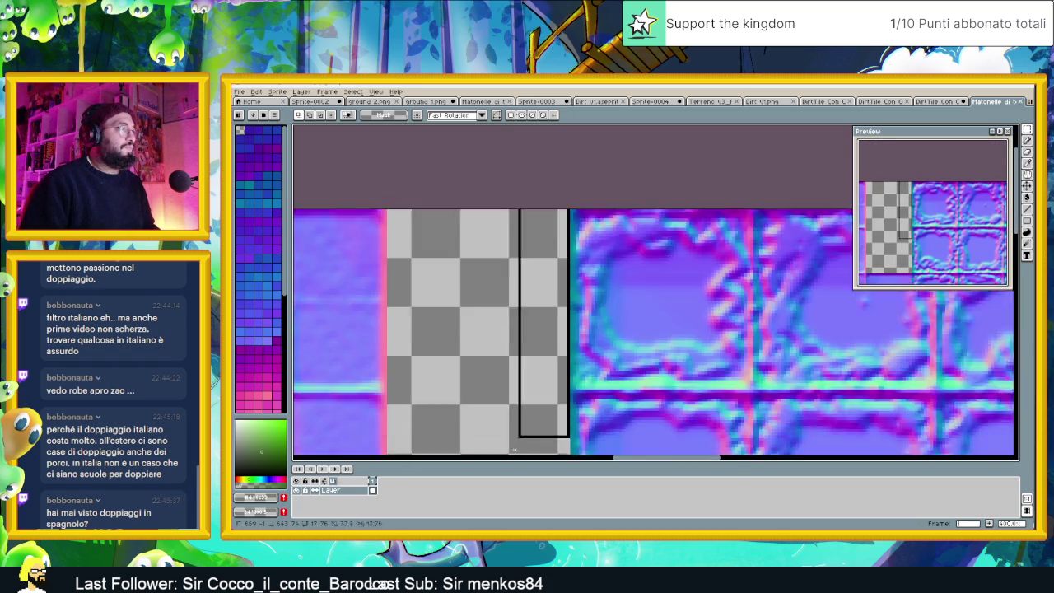
{"action": "scroll", "coordinate": [503, 450], "scroll_direction": "down", "scroll_amount": 2}
{"action": "scroll", "coordinate": [503, 449], "scroll_direction": "down", "scroll_amount": 1}
{"action": "key", "text": "ctrl+v"}
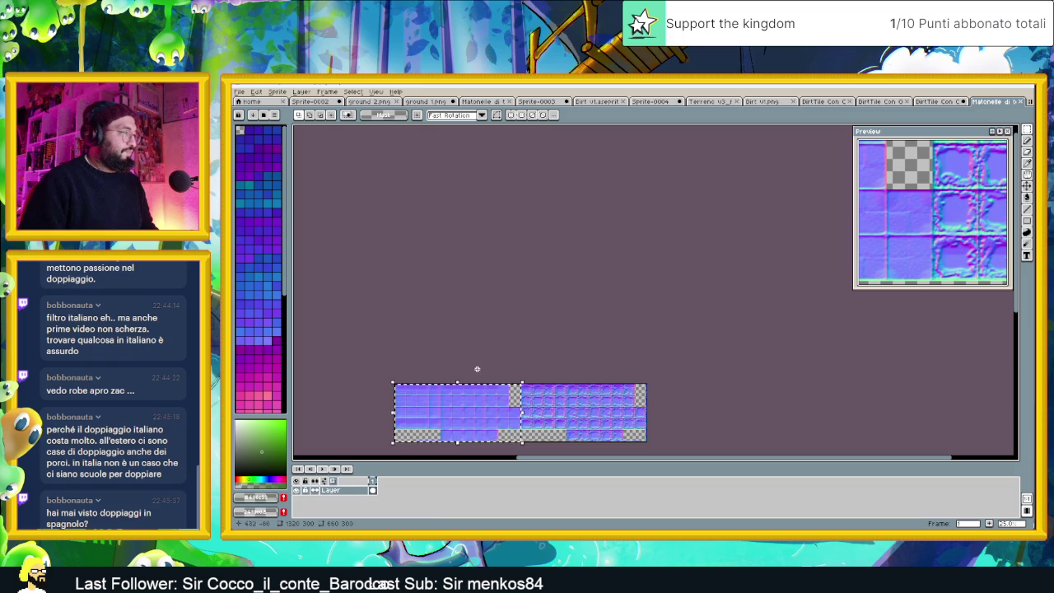
Move the pasted flat-normal block over the mossy right half of the sheet
{"action": "left_click_drag", "start_coordinate": [436, 404], "coordinate": [557, 410]}
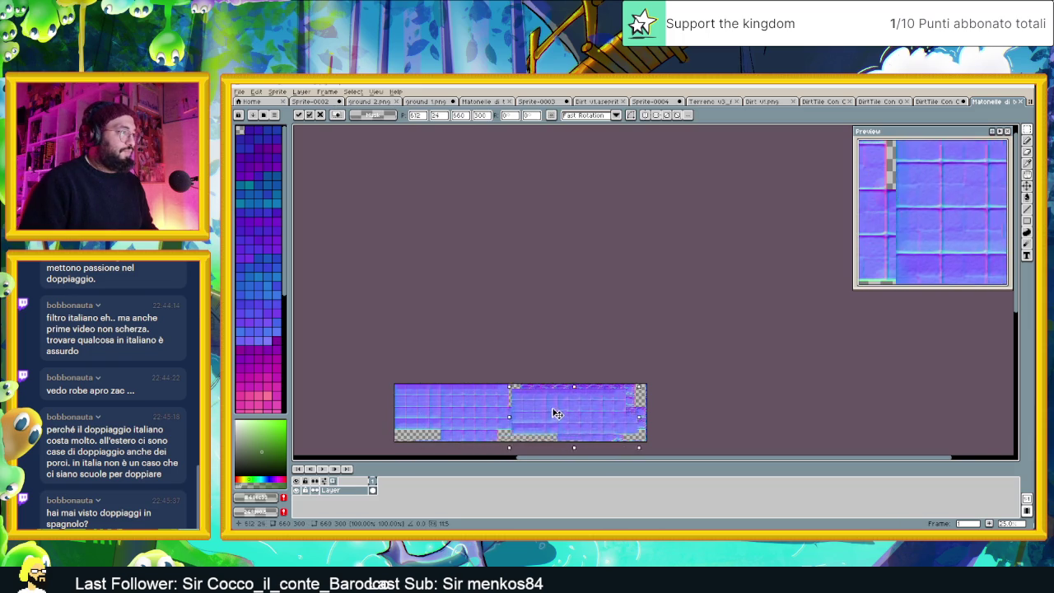
{"action": "scroll", "coordinate": [535, 405], "scroll_direction": "up", "scroll_amount": 2}
{"action": "scroll", "coordinate": [459, 320], "scroll_direction": "down", "scroll_amount": 1}
{"action": "scroll", "coordinate": [424, 296], "scroll_direction": "up", "scroll_amount": 1}
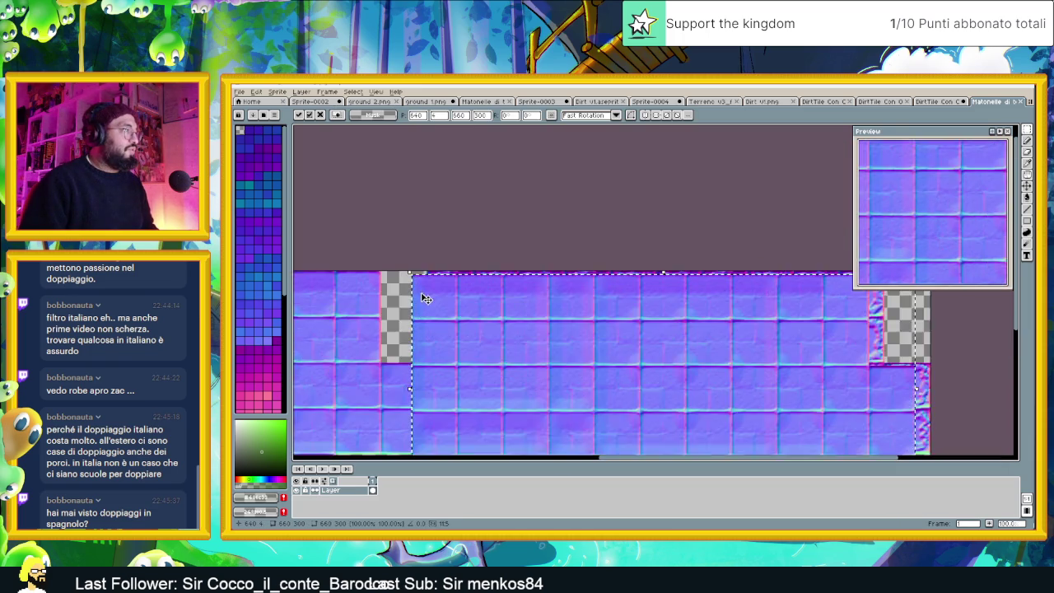
{"action": "scroll", "coordinate": [436, 287], "scroll_direction": "up", "scroll_amount": 1}
Align the pasted block with the tiles at x 660 and commit it
{"action": "left_click_drag", "start_coordinate": [437, 287], "coordinate": [478, 277]}
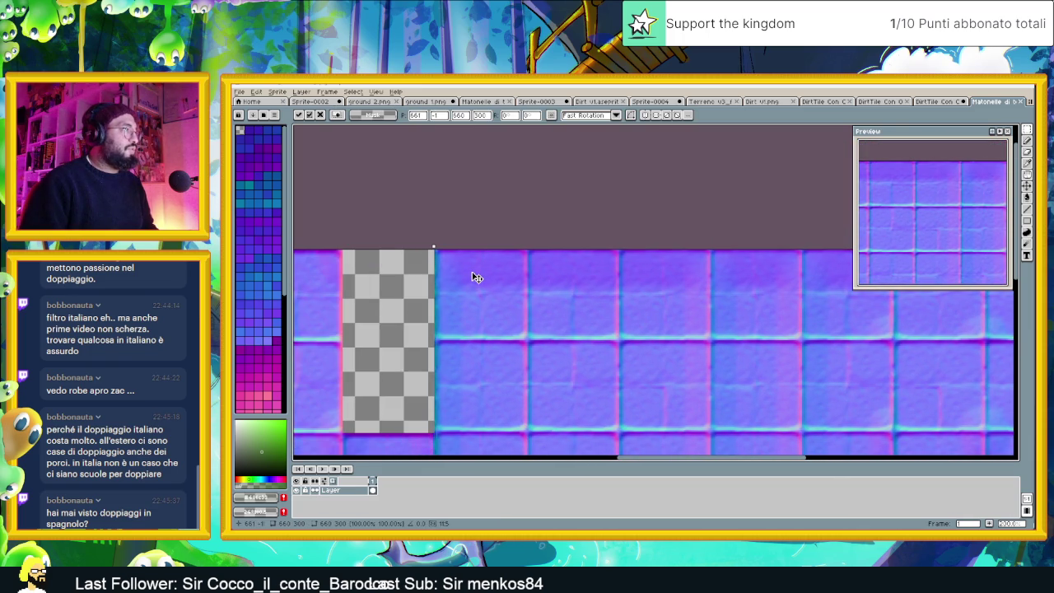
{"action": "scroll", "coordinate": [482, 274], "scroll_direction": "down", "scroll_amount": 1}
{"action": "scroll", "coordinate": [490, 270], "scroll_direction": "down", "scroll_amount": 1}
{"action": "scroll", "coordinate": [474, 313], "scroll_direction": "up", "scroll_amount": 3}
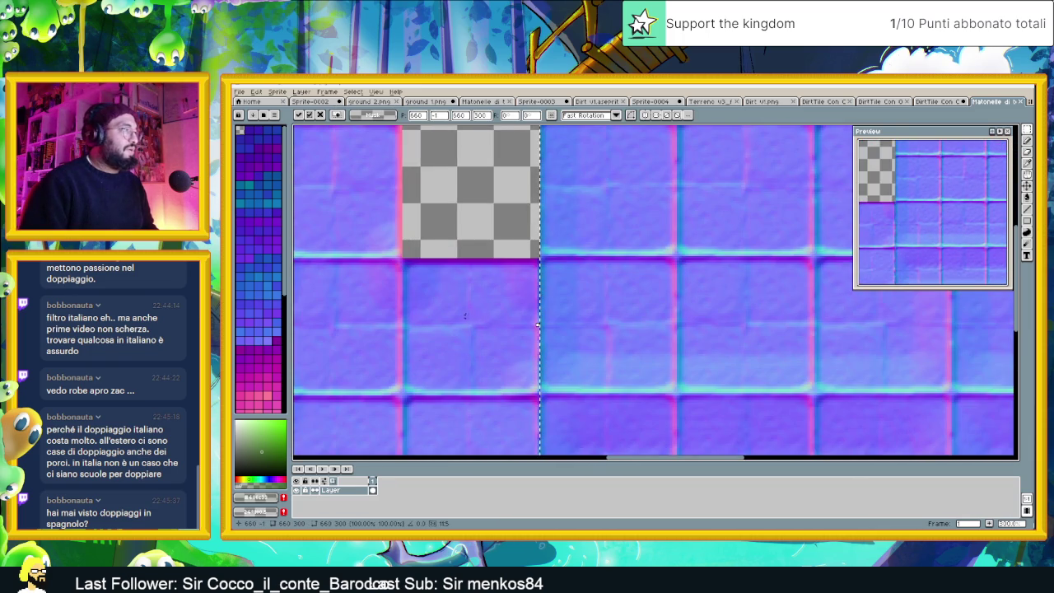
{"action": "scroll", "coordinate": [570, 273], "scroll_direction": "down", "scroll_amount": 2}
{"action": "scroll", "coordinate": [579, 308], "scroll_direction": "up", "scroll_amount": 2}
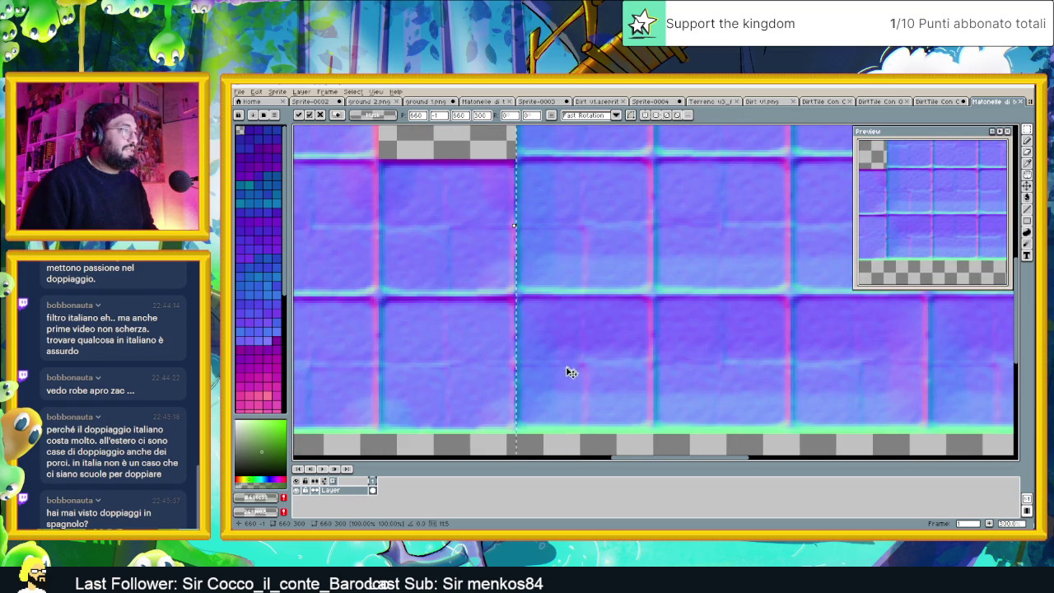
{"action": "scroll", "coordinate": [568, 386], "scroll_direction": "down", "scroll_amount": 1}
{"action": "scroll", "coordinate": [584, 393], "scroll_direction": "down", "scroll_amount": 1}
{"action": "scroll", "coordinate": [572, 358], "scroll_direction": "down", "scroll_amount": 1}
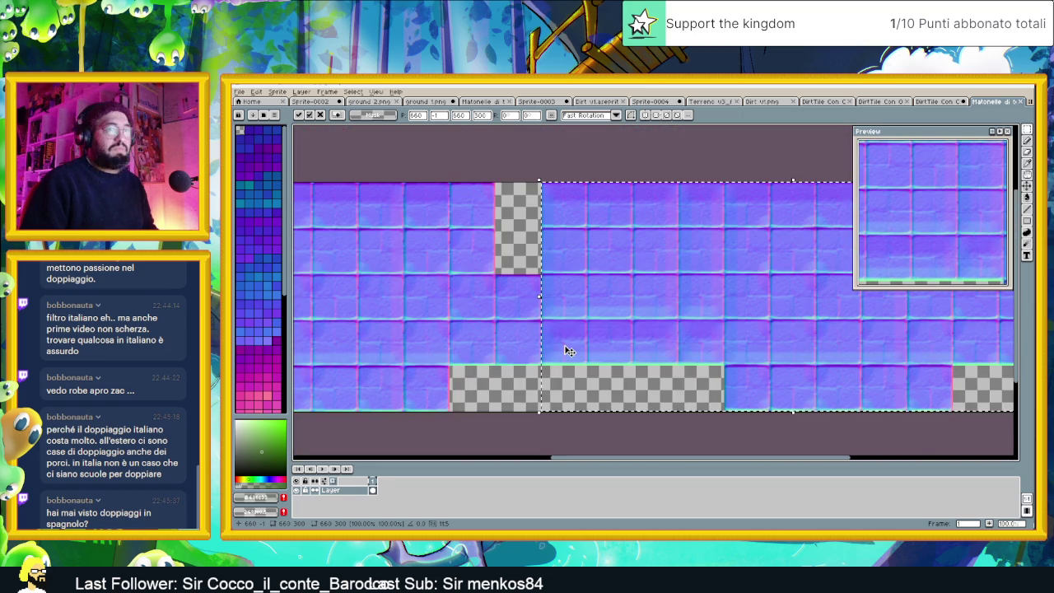
{"action": "scroll", "coordinate": [566, 351], "scroll_direction": "down", "scroll_amount": 1}
{"action": "key", "text": "Return"}
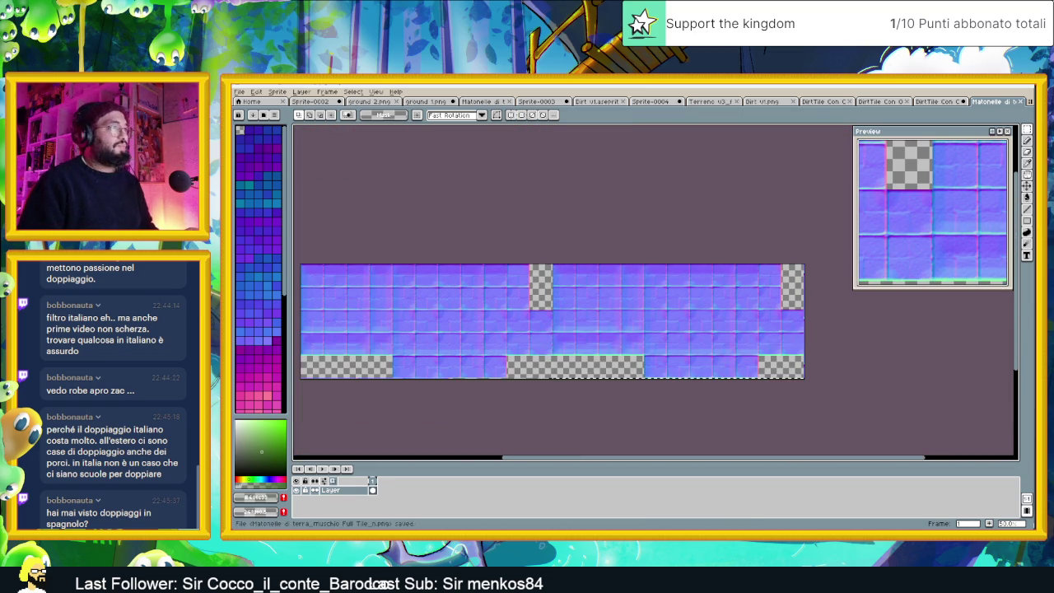
Return to Godot and toggle the bottom panel back to tile map editing
{"action": "left_click", "coordinate": [995, 86]}
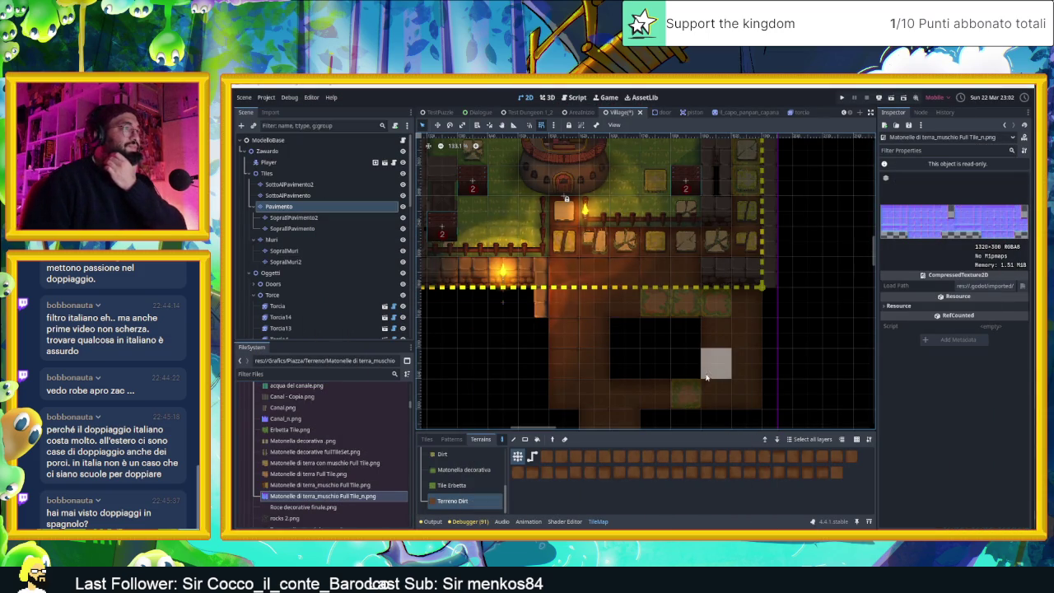
{"action": "scroll", "coordinate": [668, 372], "scroll_direction": "up", "scroll_amount": 4}
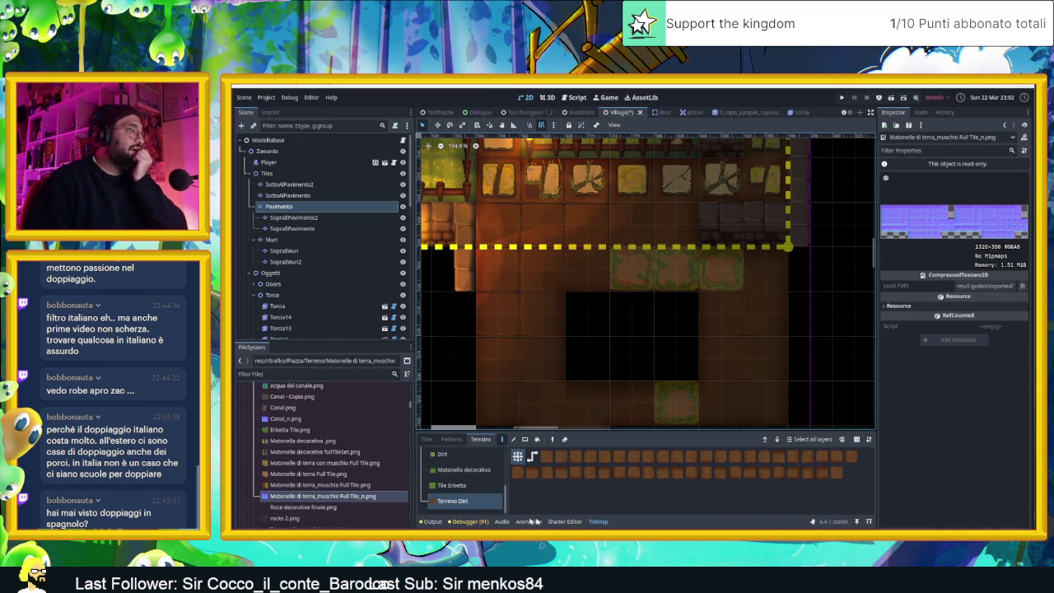
{"action": "left_click", "coordinate": [565, 522]}
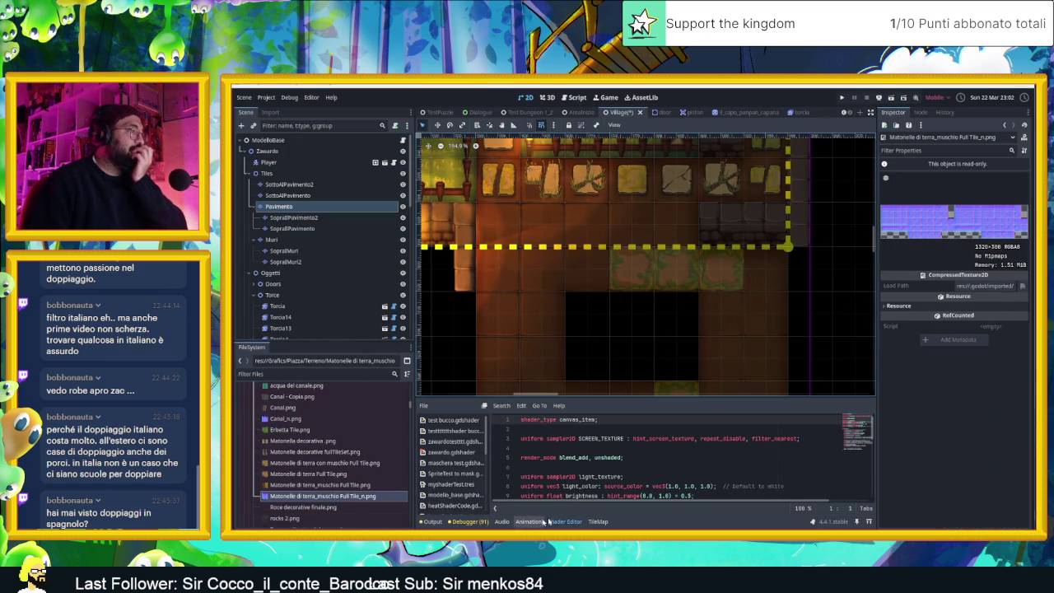
{"action": "left_click", "coordinate": [598, 522]}
Show the tile atlas sources with a wider list and select the Pavimento layer
{"action": "left_click", "coordinate": [426, 439]}
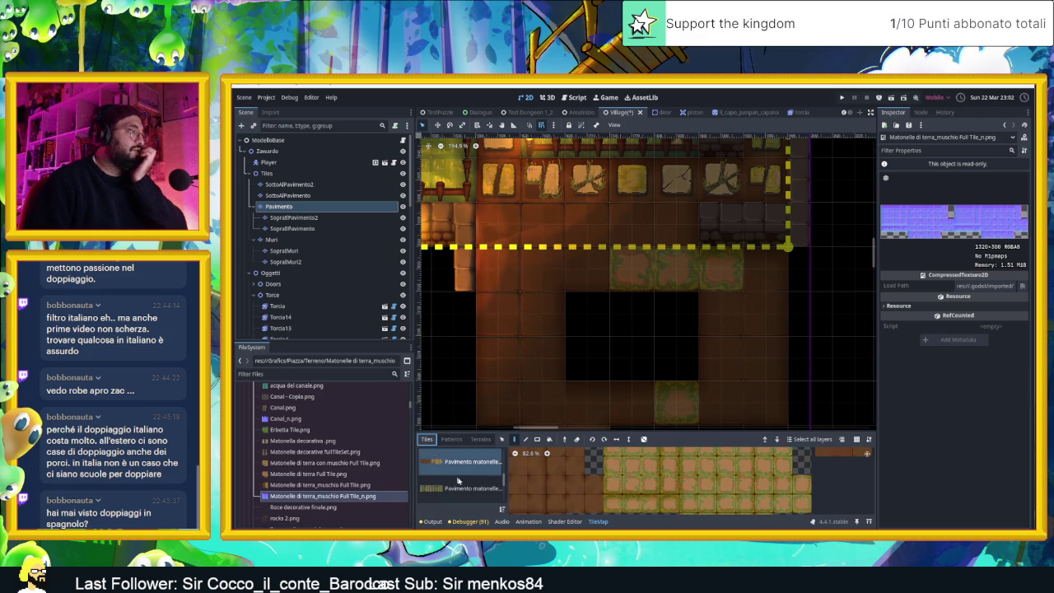
{"action": "scroll", "coordinate": [464, 487], "scroll_direction": "up", "scroll_amount": 2}
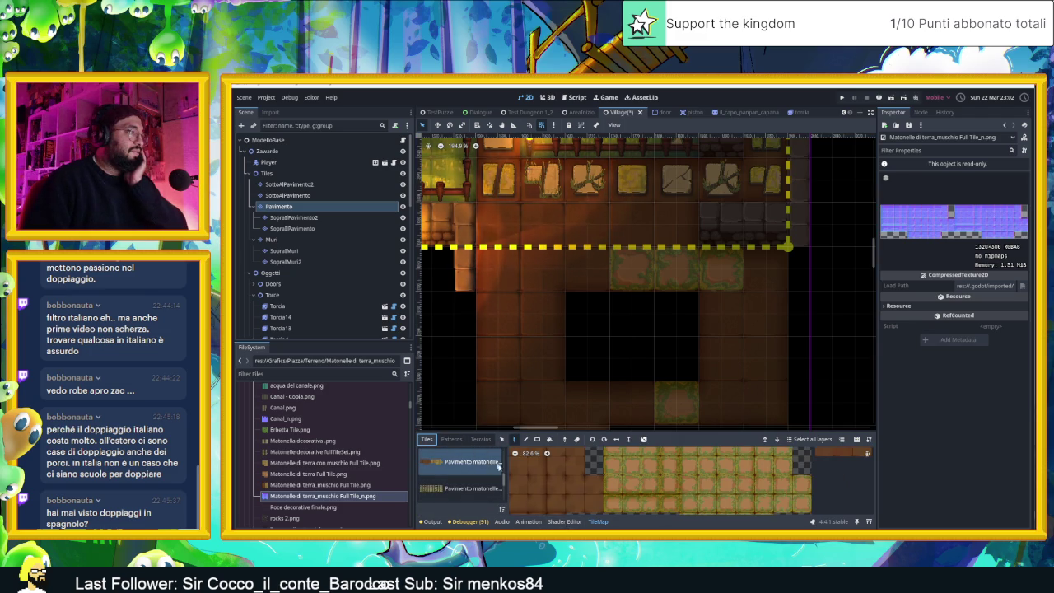
{"action": "mouse_move", "coordinate": [501, 466]}
{"action": "left_mouse_down"}
{"action": "mouse_move", "coordinate": [567, 487]}
{"action": "mouse_move", "coordinate": [512, 459]}
{"action": "left_mouse_up"}
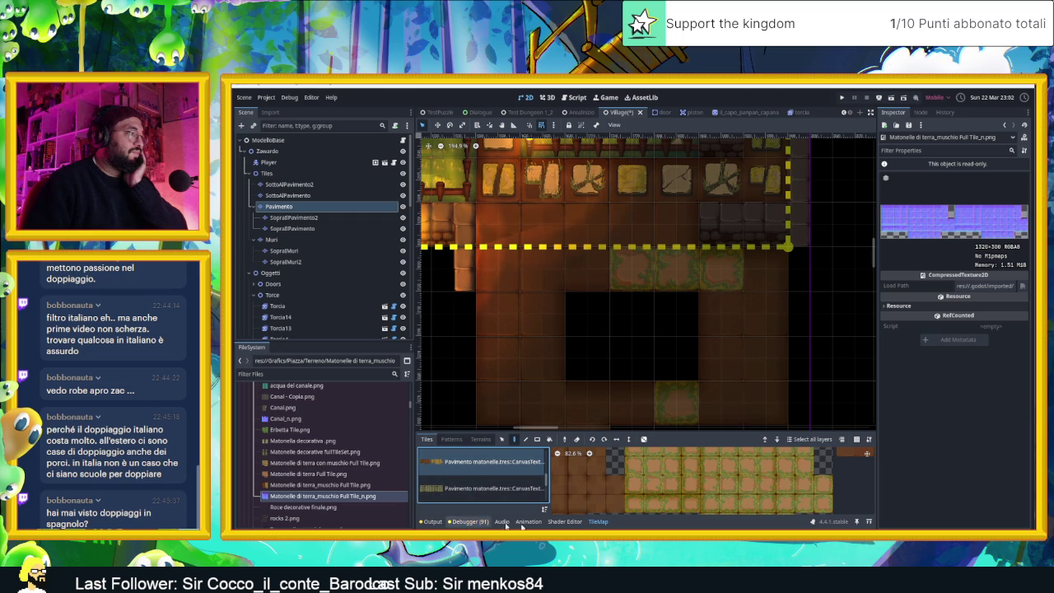
{"action": "left_click", "coordinate": [599, 522]}
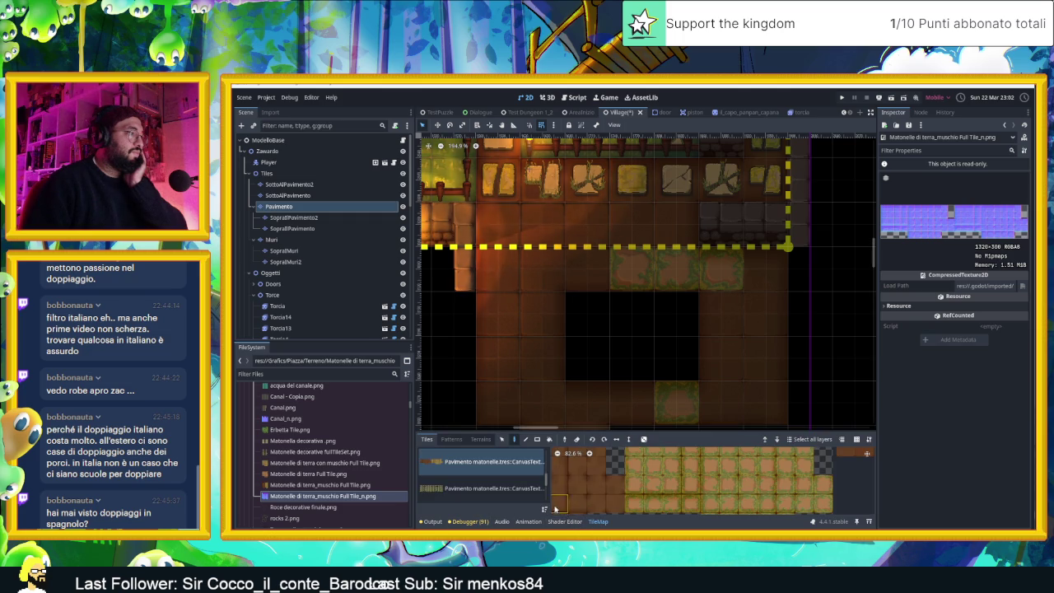
{"action": "left_click", "coordinate": [562, 522]}
{"action": "left_click", "coordinate": [598, 523]}
{"action": "left_click", "coordinate": [318, 209]}
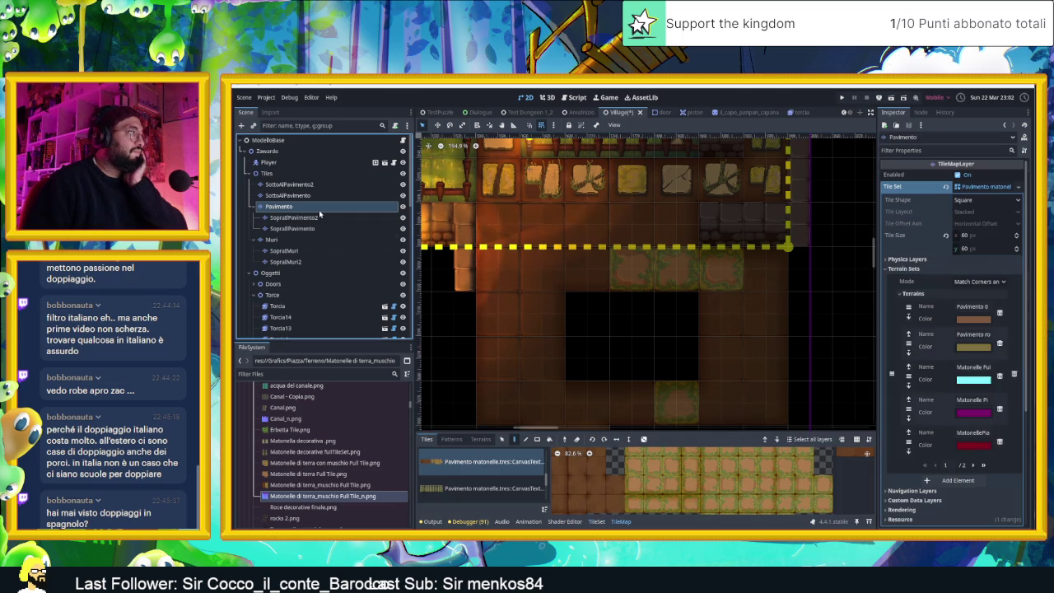
In the tile set editor, replace the old normal map with the edited moss-tile normal map
{"action": "left_click", "coordinate": [590, 522]}
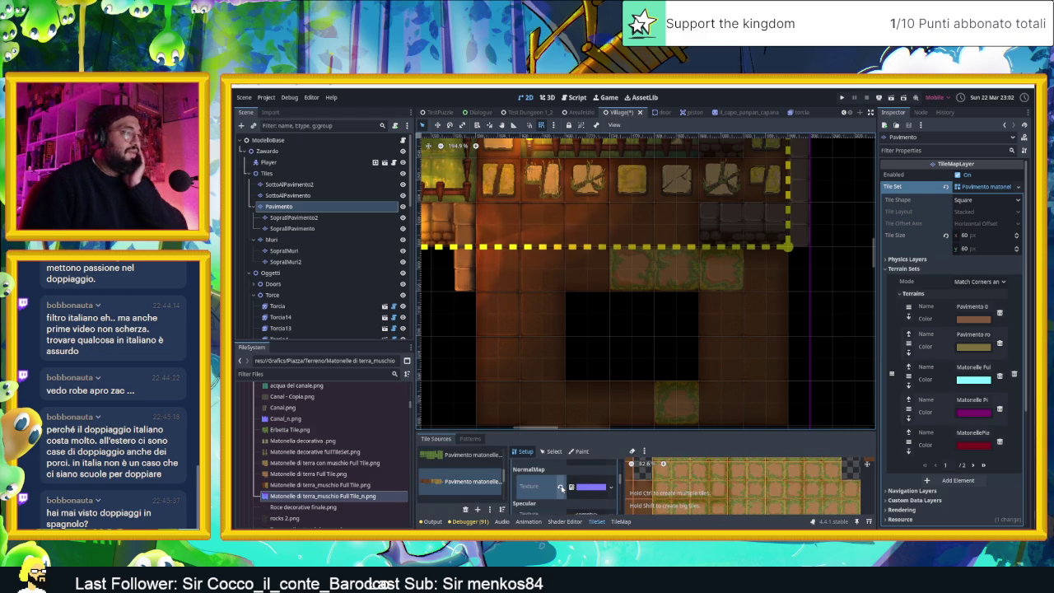
{"action": "left_click", "coordinate": [560, 488]}
{"action": "left_click_drag", "start_coordinate": [347, 498], "coordinate": [586, 487]}
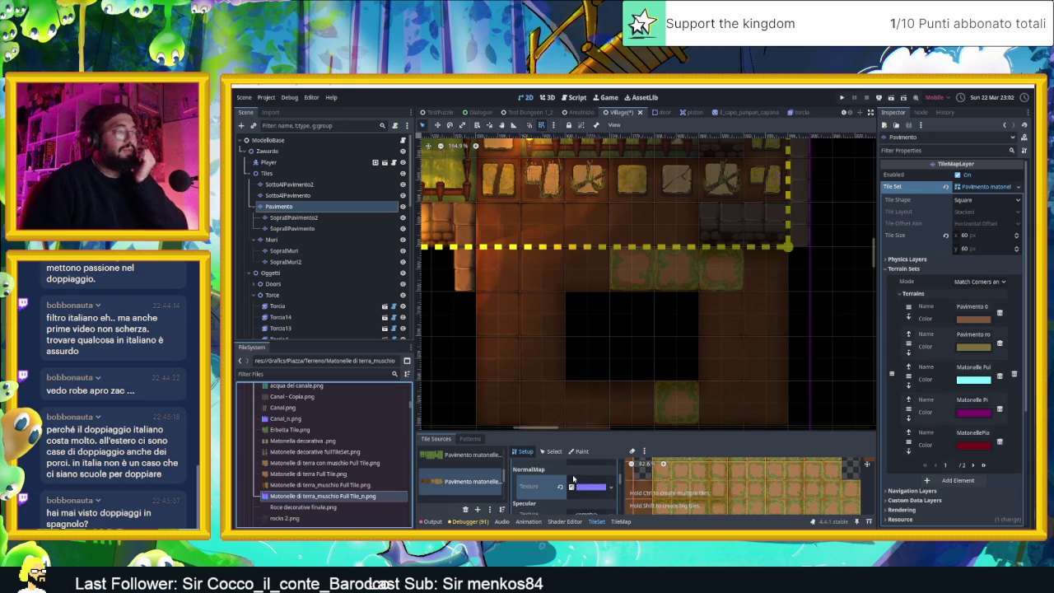
{"action": "scroll", "coordinate": [675, 270], "scroll_direction": "up", "scroll_amount": 3}
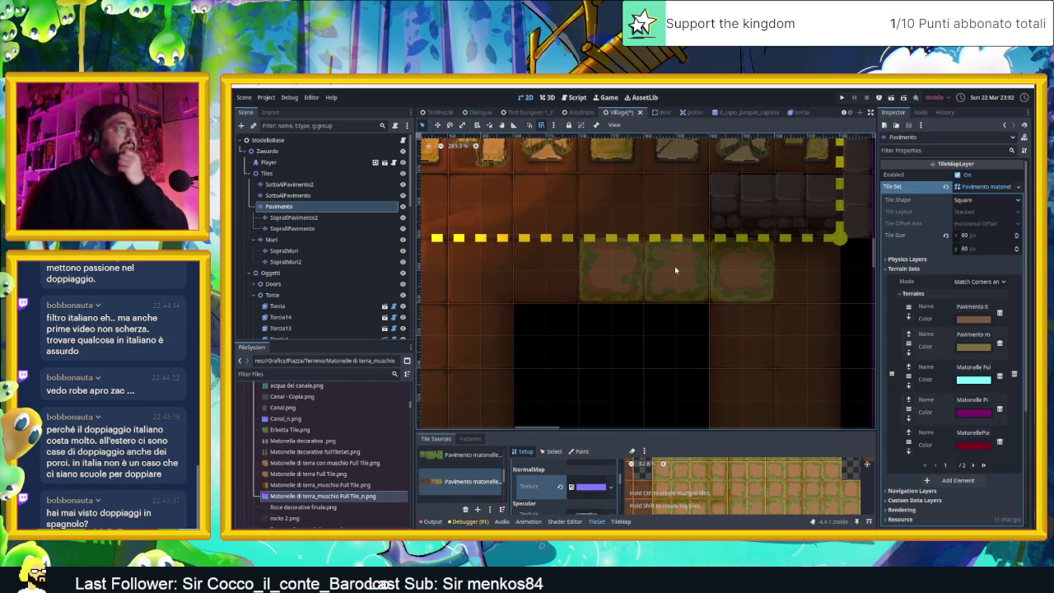
{"action": "scroll", "coordinate": [667, 271], "scroll_direction": "up", "scroll_amount": 2}
{"action": "scroll", "coordinate": [656, 275], "scroll_direction": "up", "scroll_amount": 2}
{"action": "scroll", "coordinate": [622, 273], "scroll_direction": "down", "scroll_amount": 2}
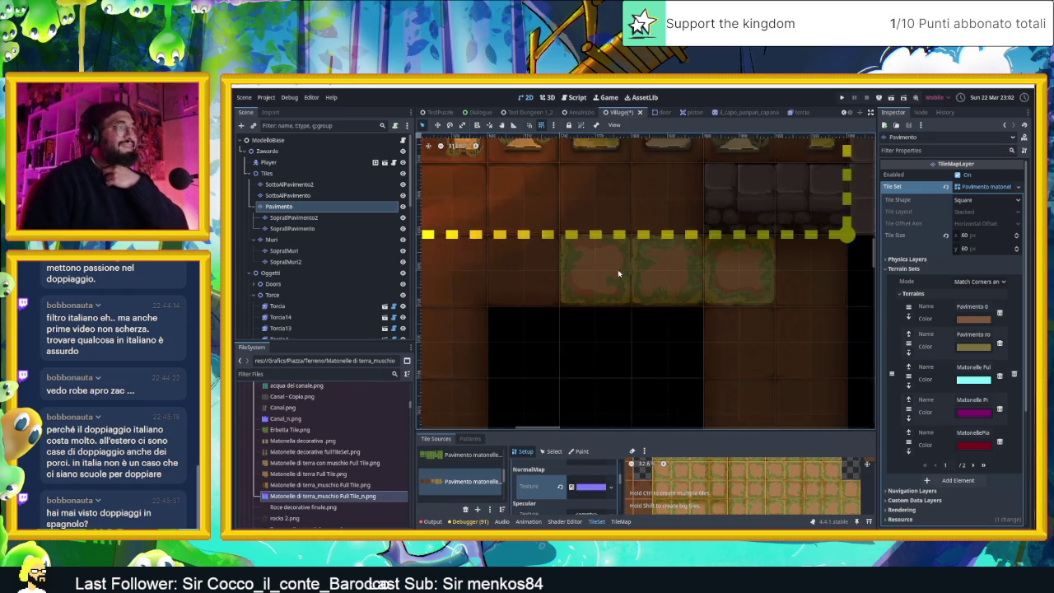
{"action": "scroll", "coordinate": [618, 275], "scroll_direction": "down", "scroll_amount": 2}
{"action": "scroll", "coordinate": [611, 287], "scroll_direction": "down", "scroll_amount": 1}
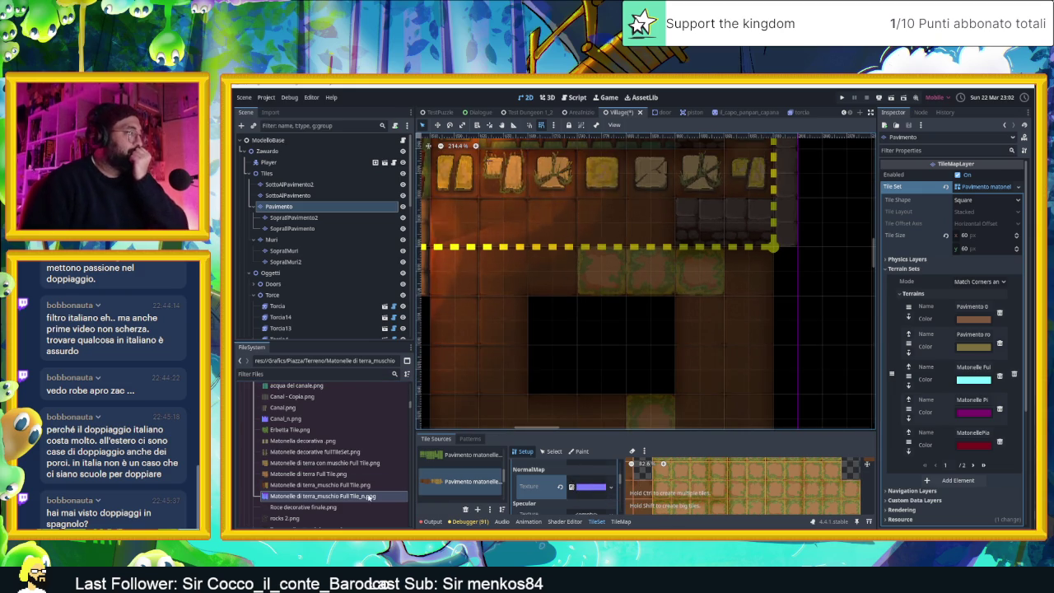
Open Matonelle di terra_muschio Full Tile.png from its folder in Aseprite
{"action": "right_click", "coordinate": [337, 486]}
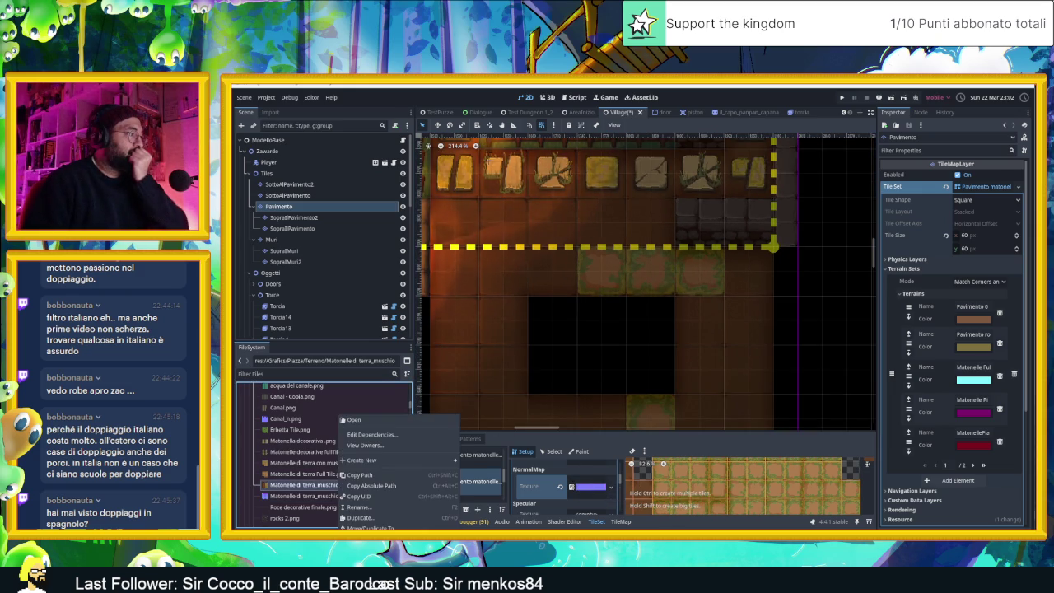
{"action": "left_click", "coordinate": [370, 550]}
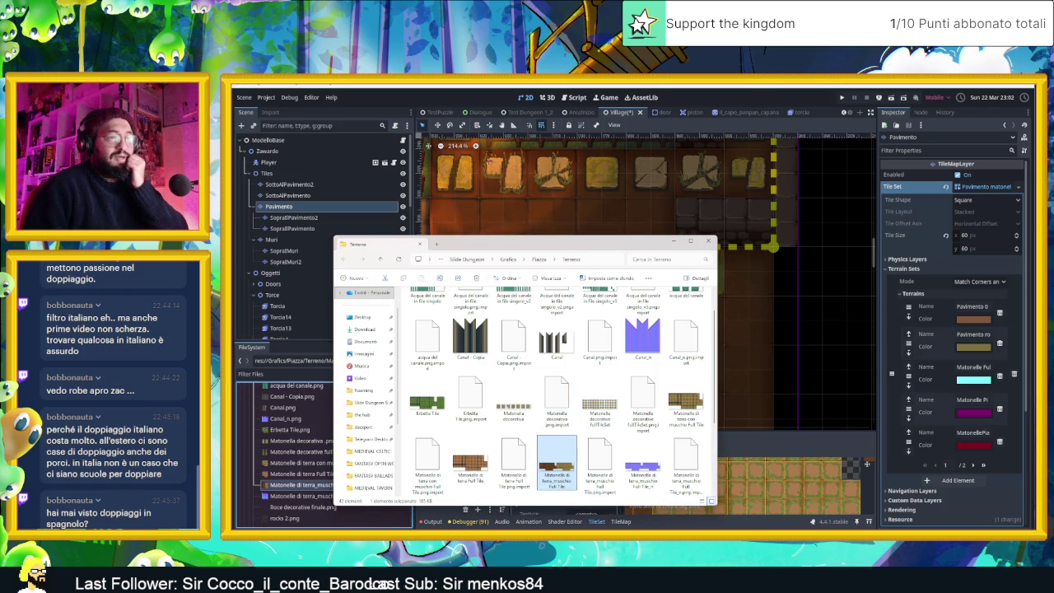
{"action": "key", "text": "Return"}
{"action": "scroll", "coordinate": [741, 313], "scroll_direction": "down", "scroll_amount": 2}
{"action": "left_click_drag", "start_coordinate": [799, 317], "coordinate": [653, 336]}
{"action": "left_click_drag", "start_coordinate": [768, 336], "coordinate": [750, 340]}
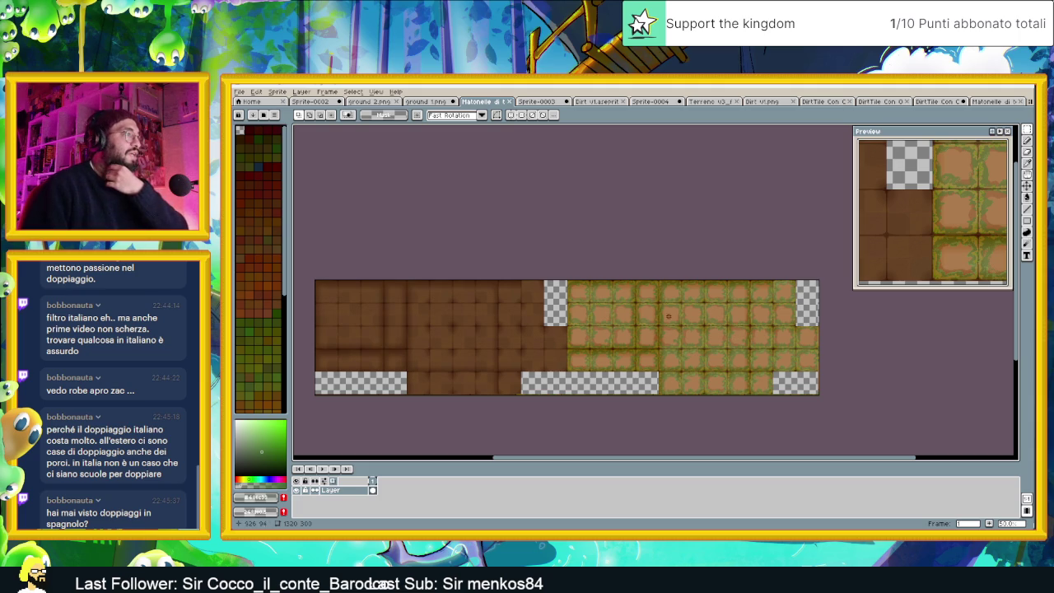
Switch to the DirtTile documents and open the shaded DirtTile Con Ombra file
{"action": "scroll", "coordinate": [753, 355], "scroll_direction": "up", "scroll_amount": 2}
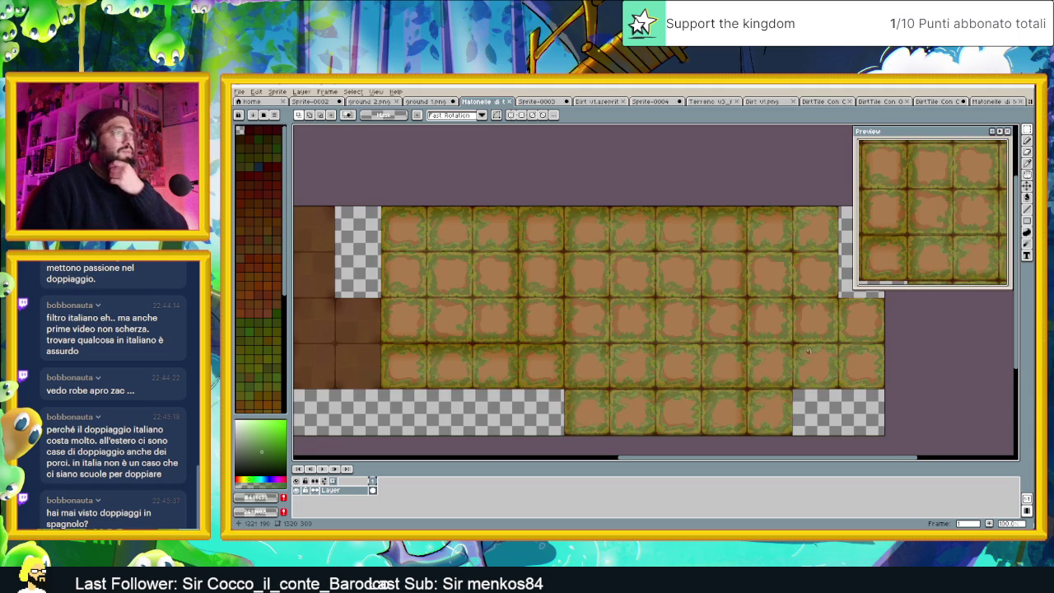
{"action": "left_click_drag", "start_coordinate": [808, 352], "coordinate": [776, 357]}
{"action": "scroll", "coordinate": [674, 278], "scroll_direction": "up", "scroll_amount": 4}
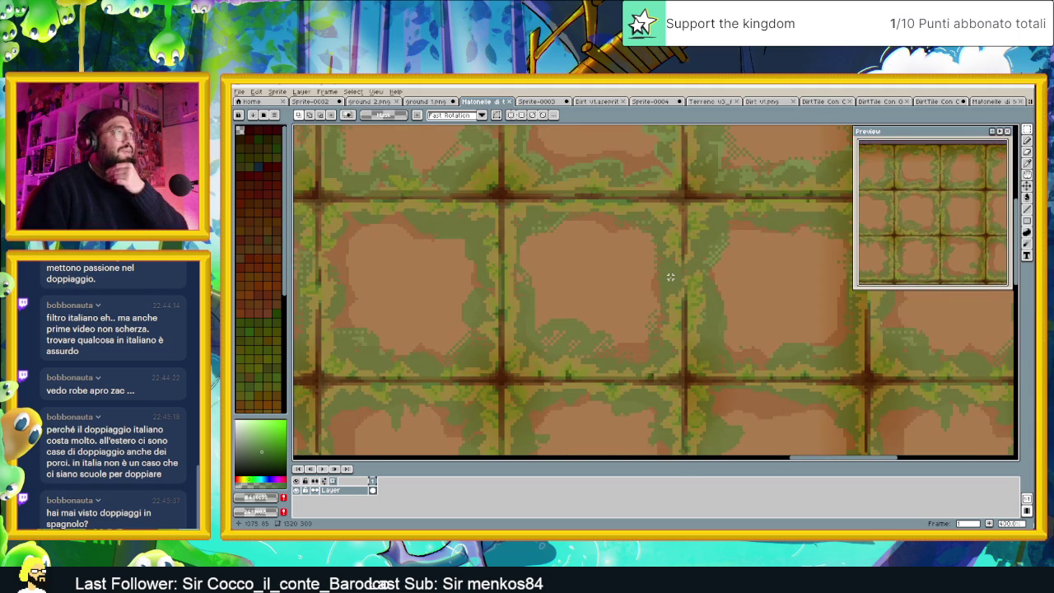
{"action": "scroll", "coordinate": [671, 277], "scroll_direction": "down", "scroll_amount": 1}
{"action": "scroll", "coordinate": [670, 278], "scroll_direction": "down", "scroll_amount": 1}
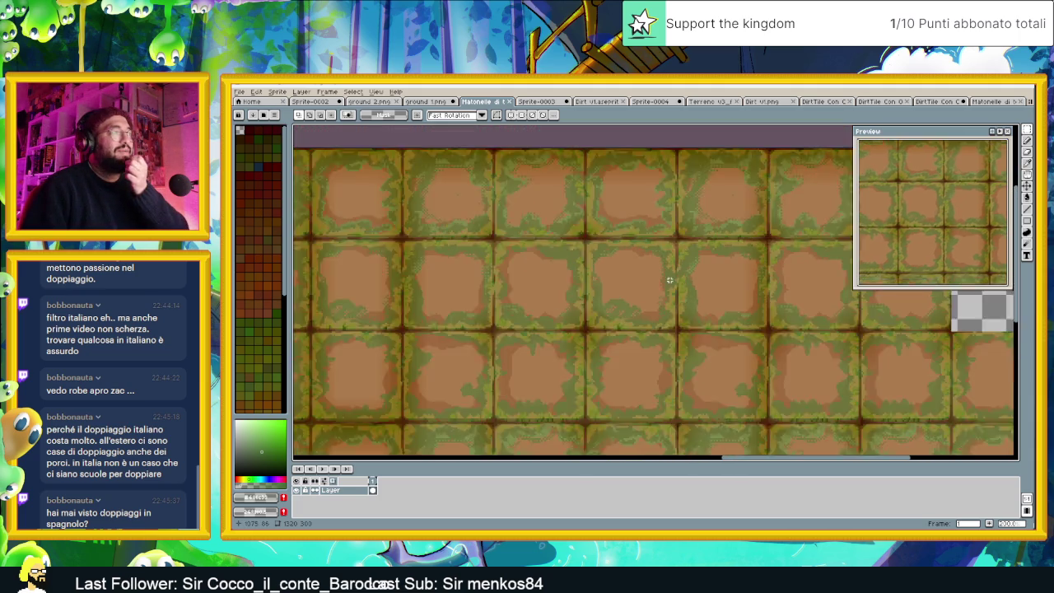
{"action": "scroll", "coordinate": [671, 280], "scroll_direction": "down", "scroll_amount": 2}
{"action": "scroll", "coordinate": [671, 280], "scroll_direction": "up", "scroll_amount": 1}
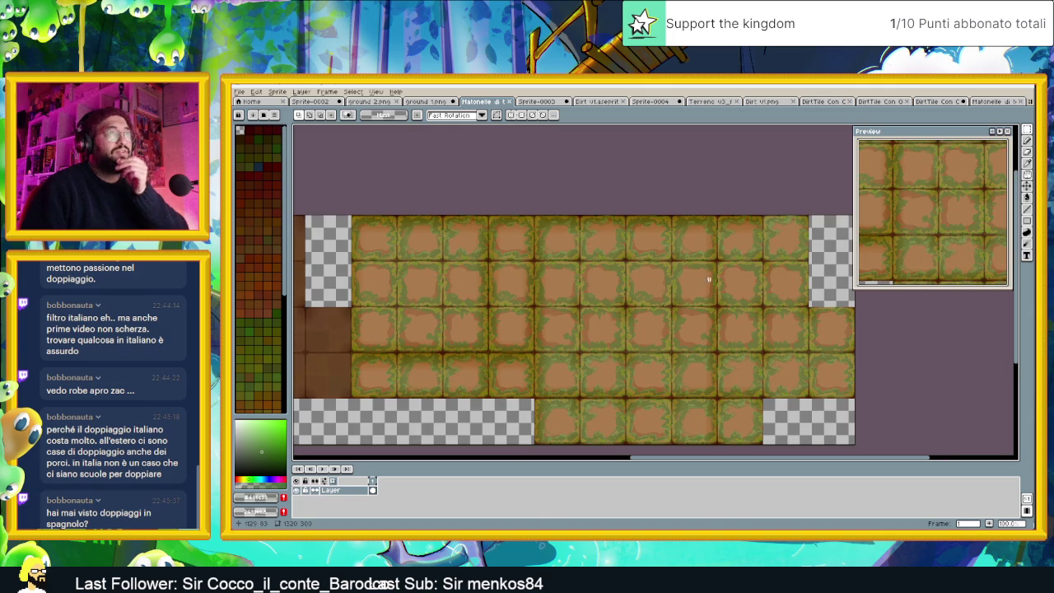
{"action": "key", "text": "ctrl+Tab"}
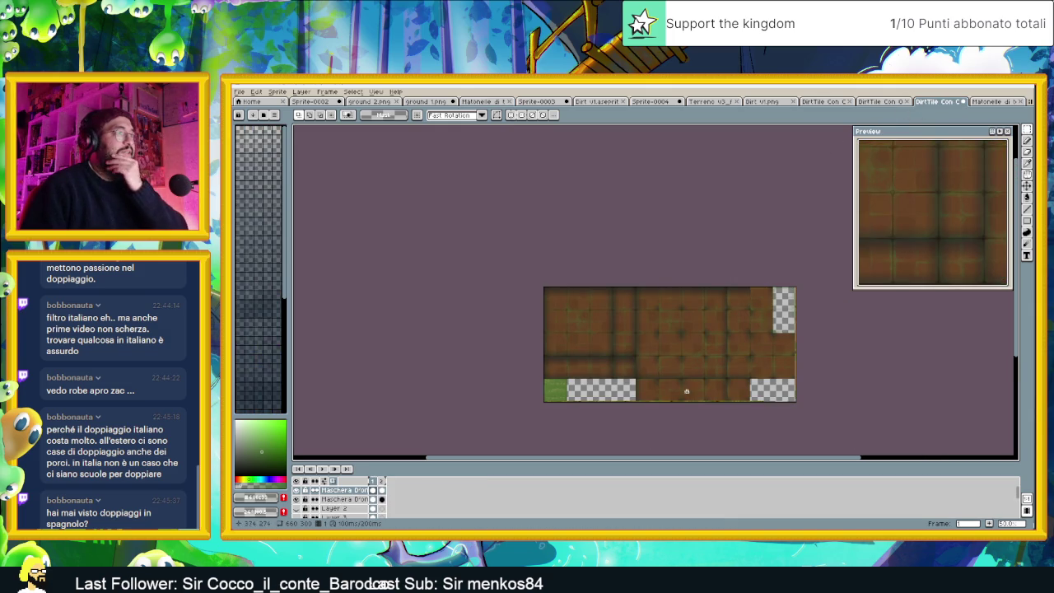
{"action": "scroll", "coordinate": [735, 398], "scroll_direction": "up", "scroll_amount": 1}
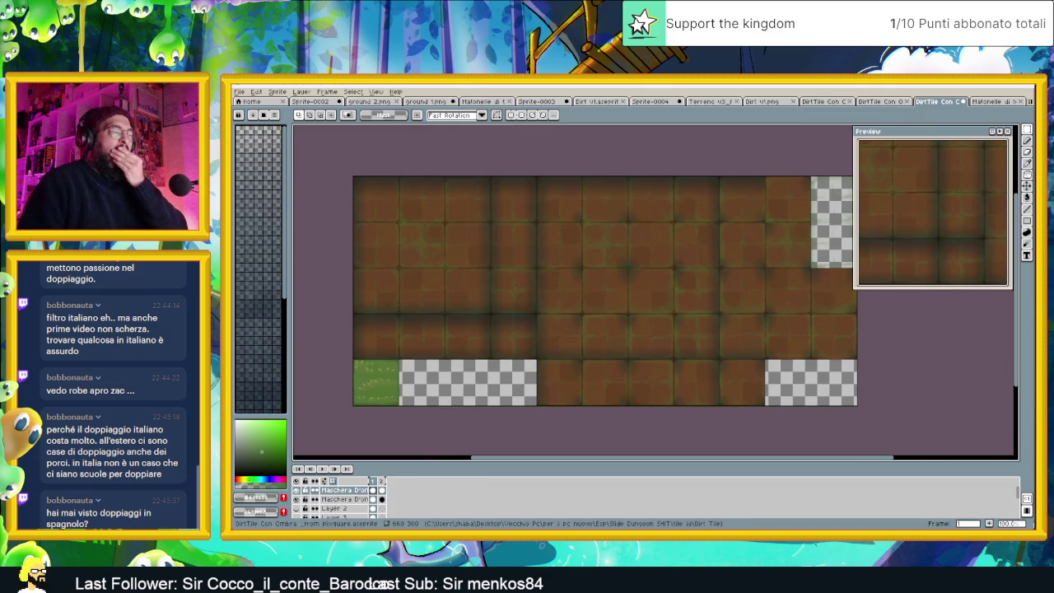
{"action": "key", "text": "alt+Tab"}
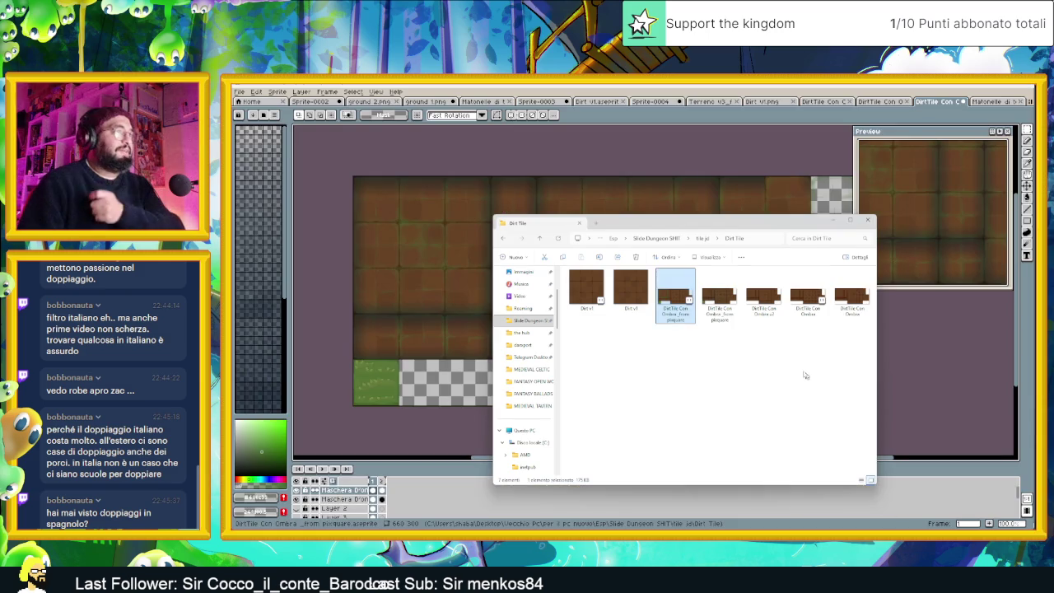
{"action": "left_click", "coordinate": [716, 309]}
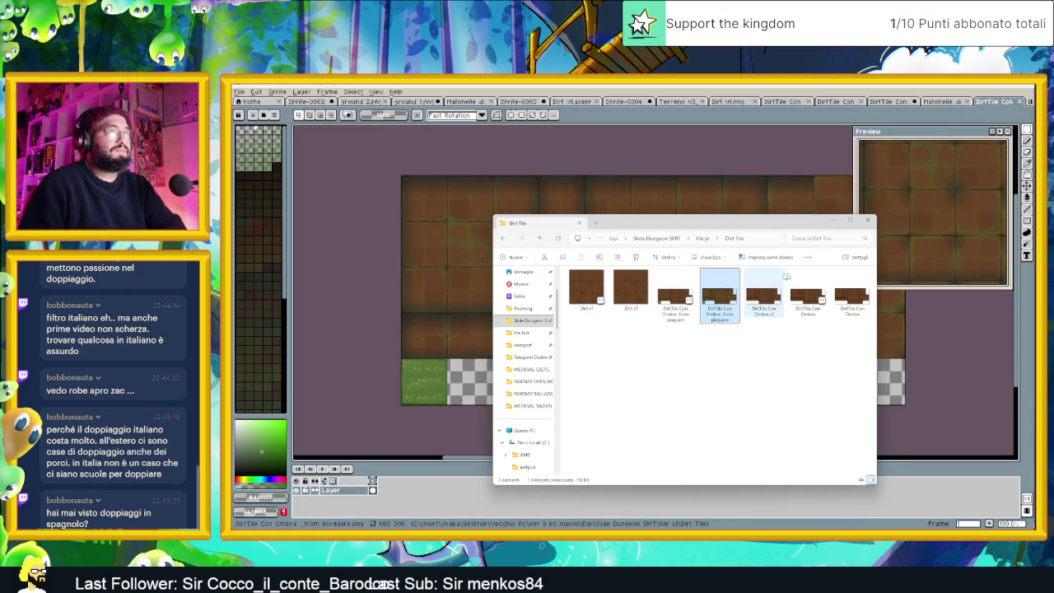
Compare the shaded dirt sheet with the mossy normal-map and other DirtTile documents
{"action": "left_click", "coordinate": [773, 143]}
{"action": "left_click_drag", "start_coordinate": [766, 163], "coordinate": [729, 182]}
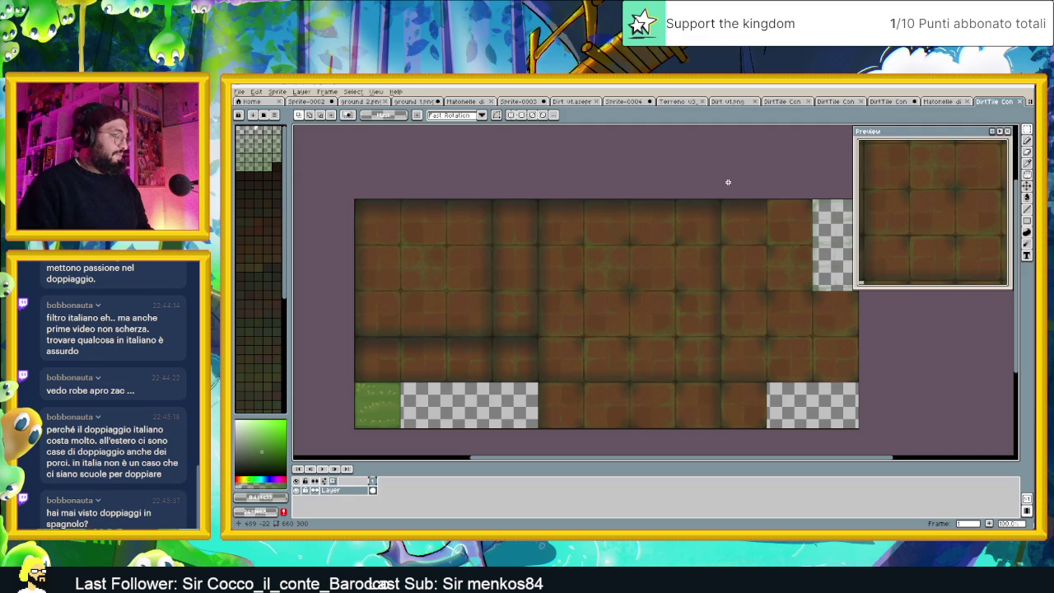
{"action": "left_click", "coordinate": [944, 101]}
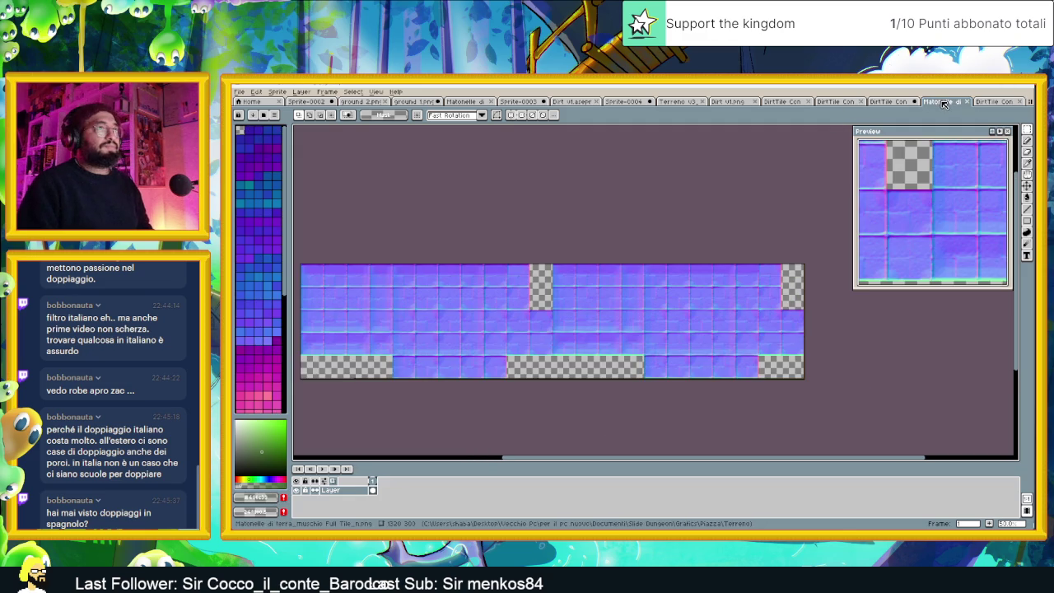
{"action": "left_click", "coordinate": [983, 103]}
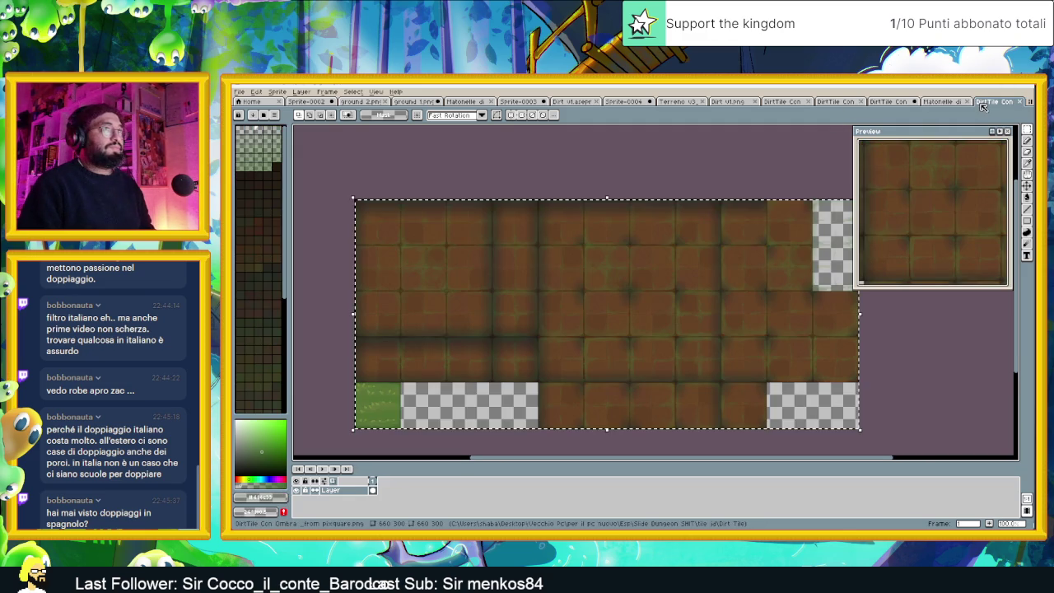
{"action": "left_click", "coordinate": [1029, 104]}
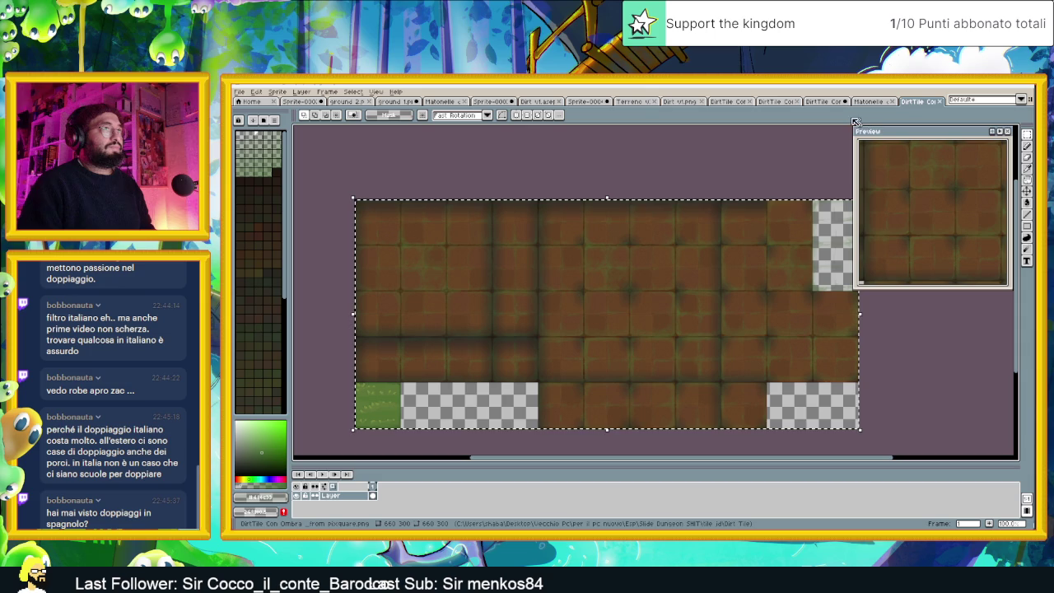
{"action": "left_click", "coordinate": [830, 102]}
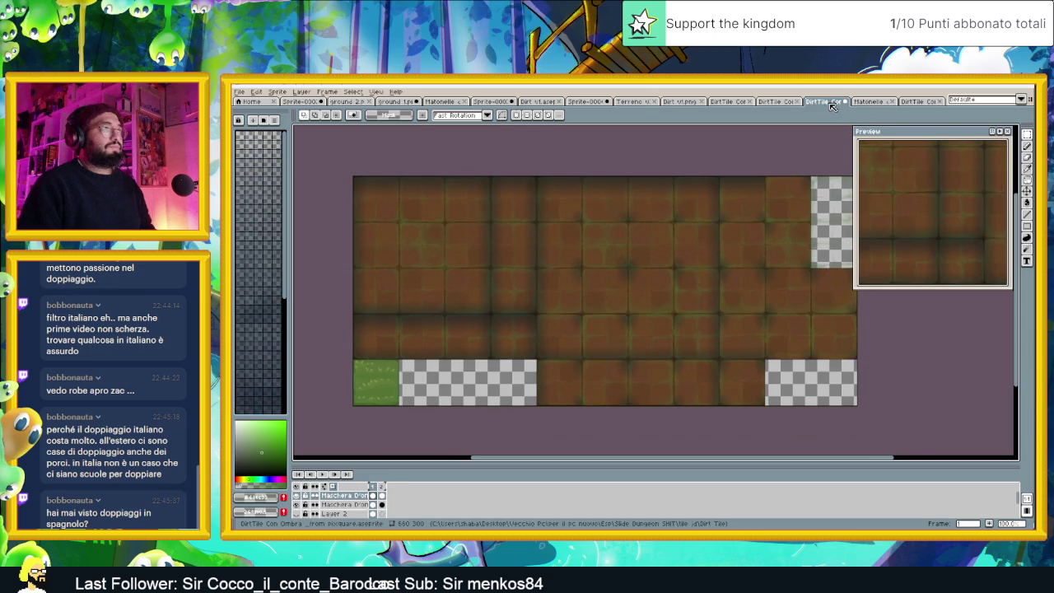
{"action": "key", "text": "ctrl+Tab"}
{"action": "key", "text": "ctrl+Tab"}
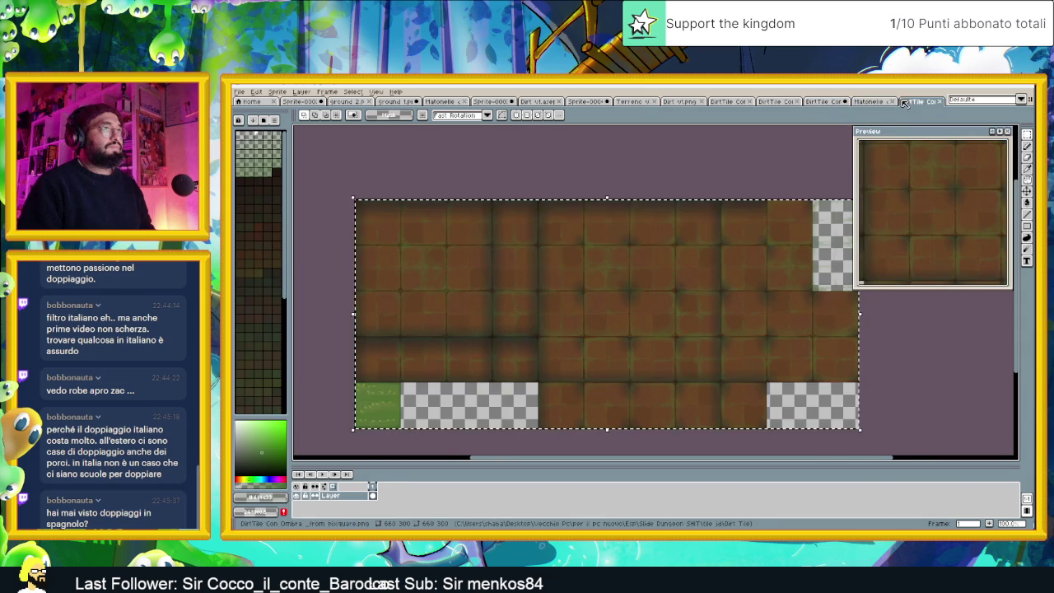
Browse the other open dirt sheets, then return to the mossy Matonelle tile sheet
{"action": "left_click", "coordinate": [782, 102]}
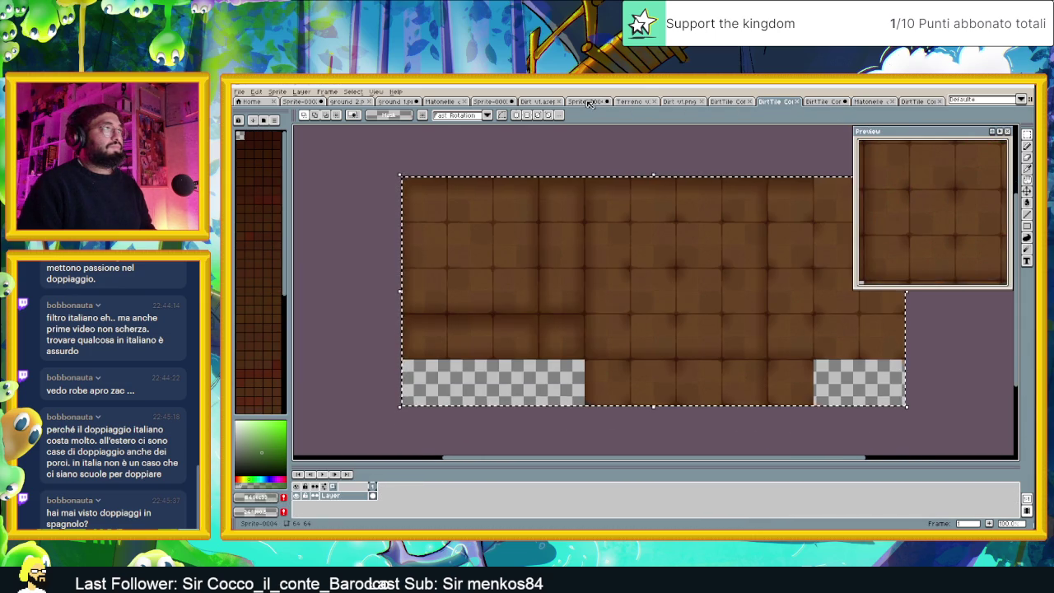
{"action": "left_click", "coordinate": [637, 103]}
{"action": "left_click", "coordinate": [680, 102]}
{"action": "left_click", "coordinate": [729, 102]}
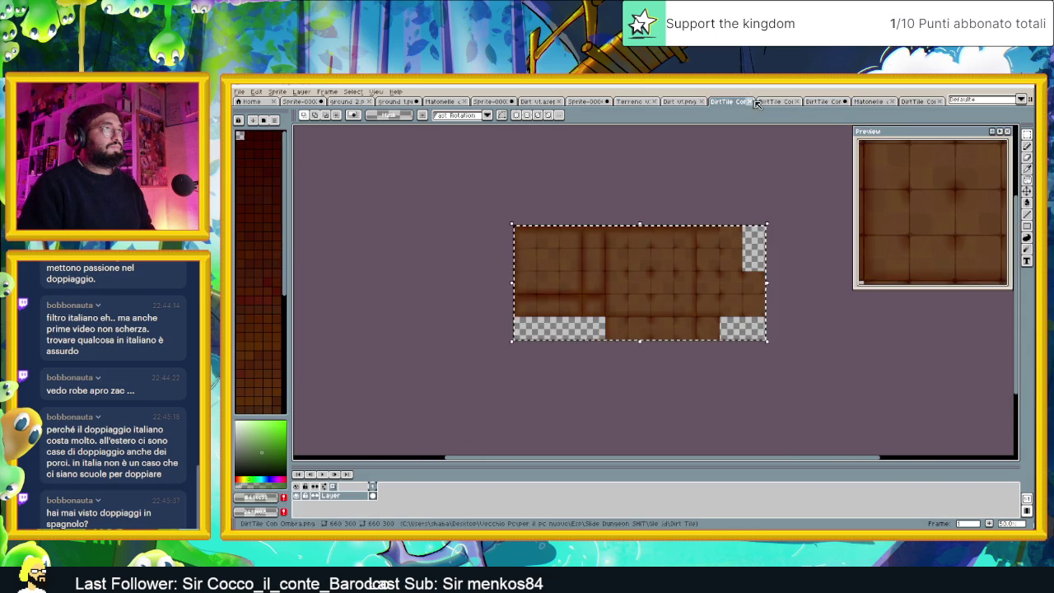
{"action": "left_click", "coordinate": [770, 102]}
{"action": "left_click", "coordinate": [822, 102]}
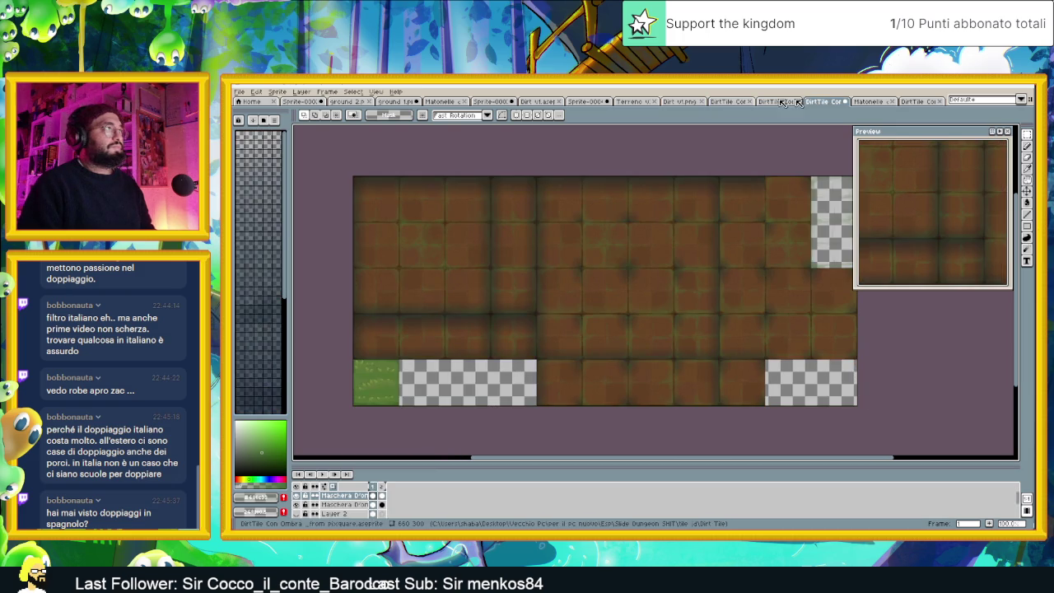
{"action": "left_click", "coordinate": [445, 102]}
{"action": "scroll", "coordinate": [475, 172], "scroll_direction": "down", "scroll_amount": 1}
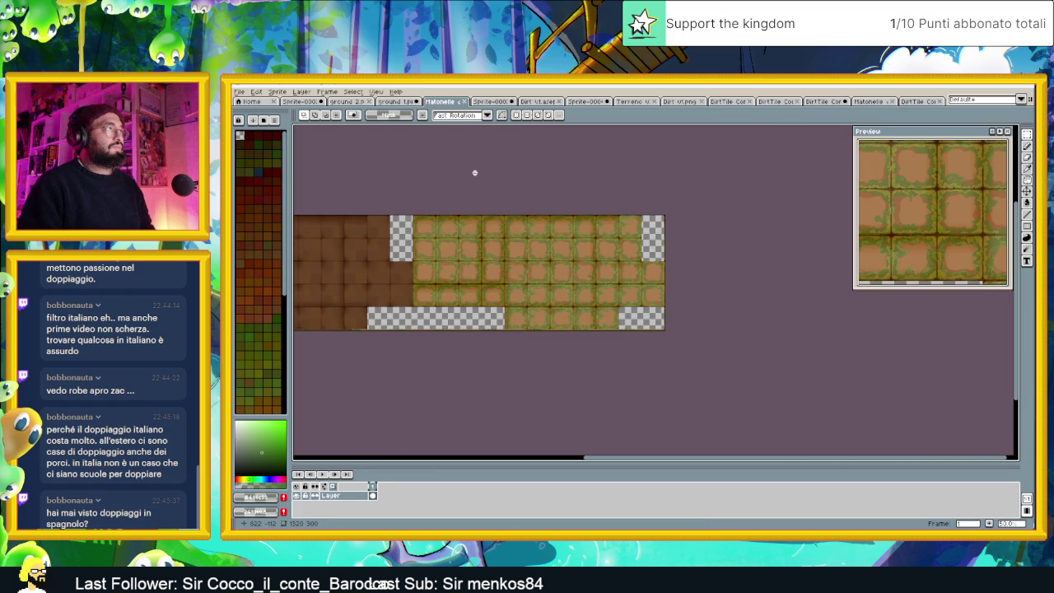
Paste the copied dirt tiles onto the mossy Matonelle sheet and position them
{"action": "scroll", "coordinate": [527, 235], "scroll_direction": "left", "scroll_amount": 2}
{"action": "scroll", "coordinate": [552, 229], "scroll_direction": "up", "scroll_amount": 1}
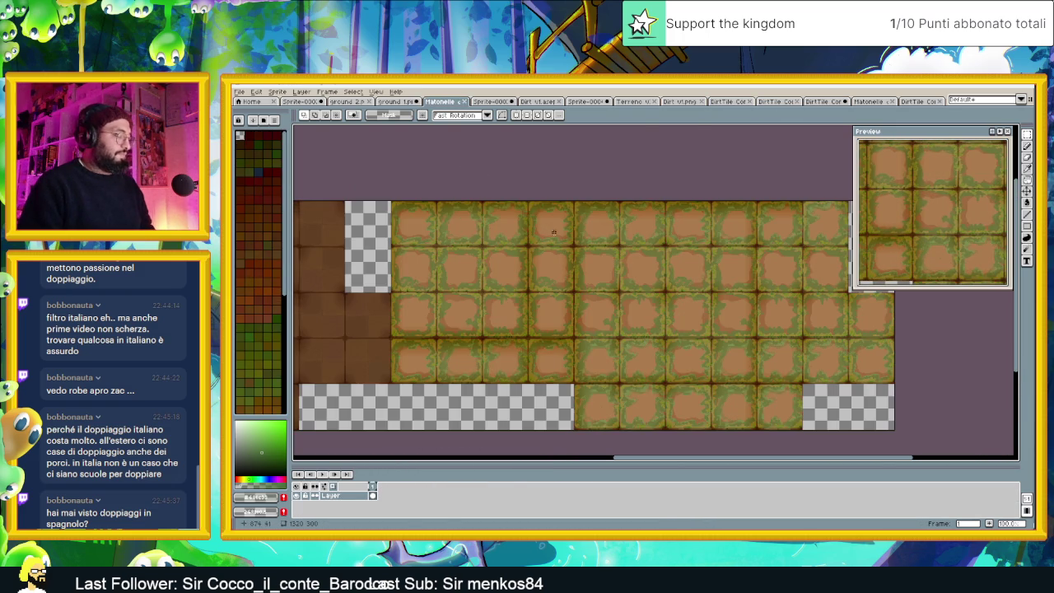
{"action": "key", "text": "ctrl+v"}
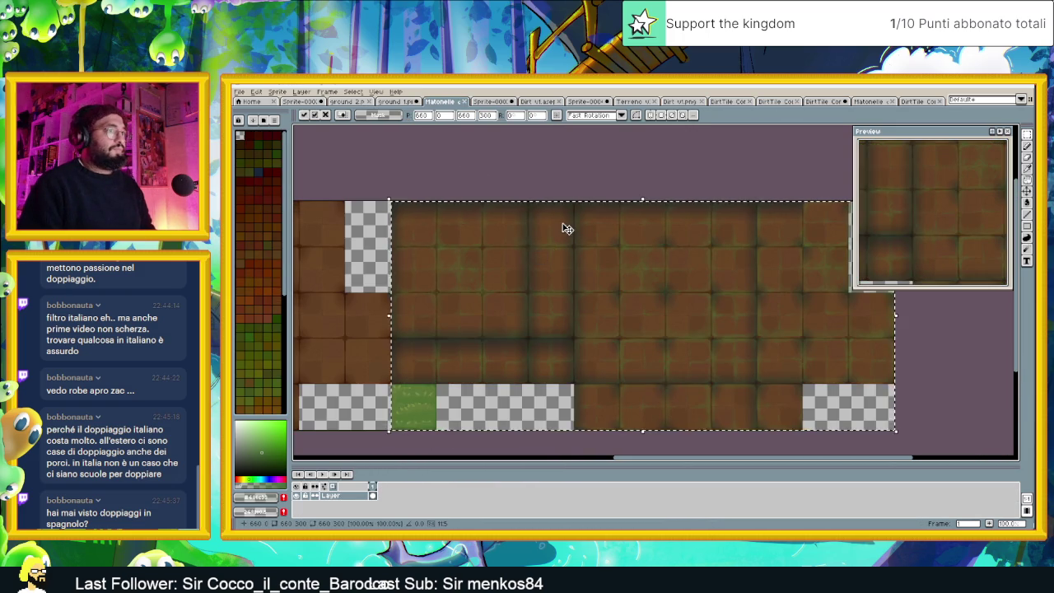
{"action": "scroll", "coordinate": [564, 226], "scroll_direction": "down", "scroll_amount": 1}
{"action": "left_click", "coordinate": [648, 172]}
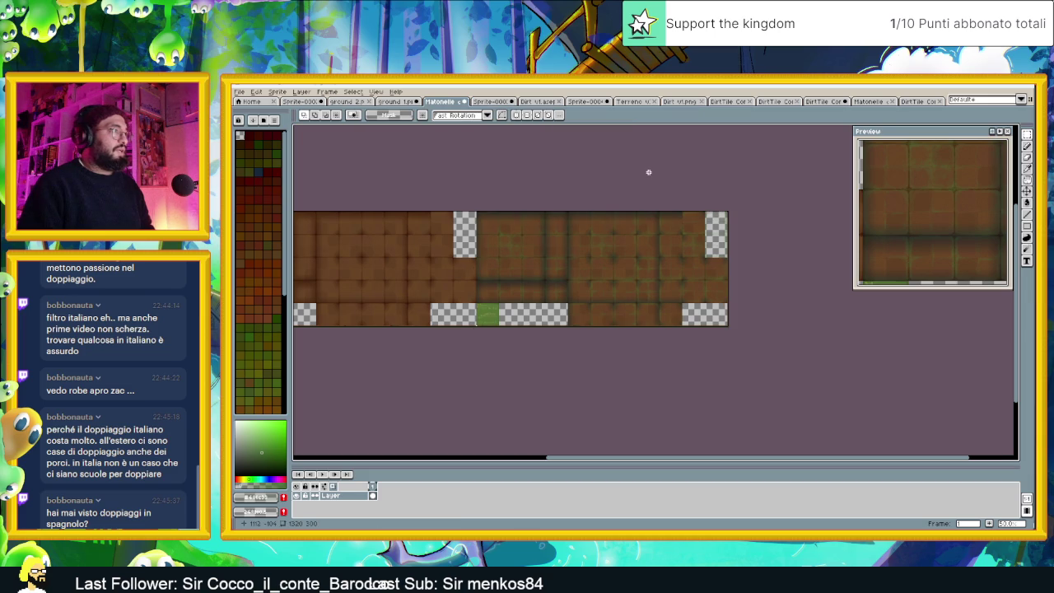
{"action": "mouse_move", "coordinate": [565, 234]}
{"action": "left_mouse_down"}
{"action": "mouse_move", "coordinate": [684, 233]}
{"action": "mouse_move", "coordinate": [654, 237]}
{"action": "left_mouse_up"}
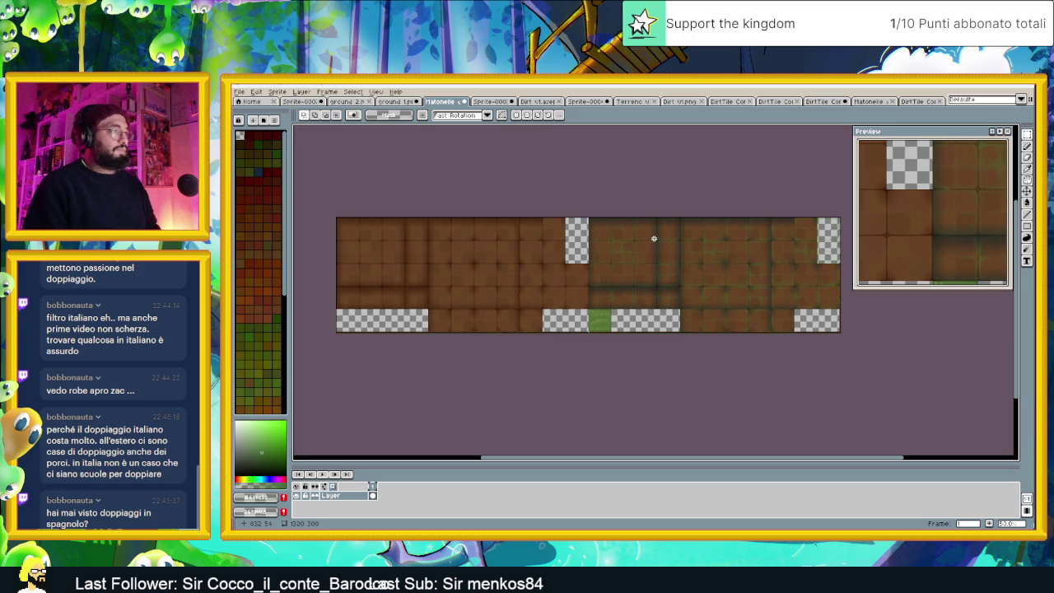
Save Full Tile.png, view it at actual size, and return to Godot
{"action": "key", "text": "ctrl+s"}
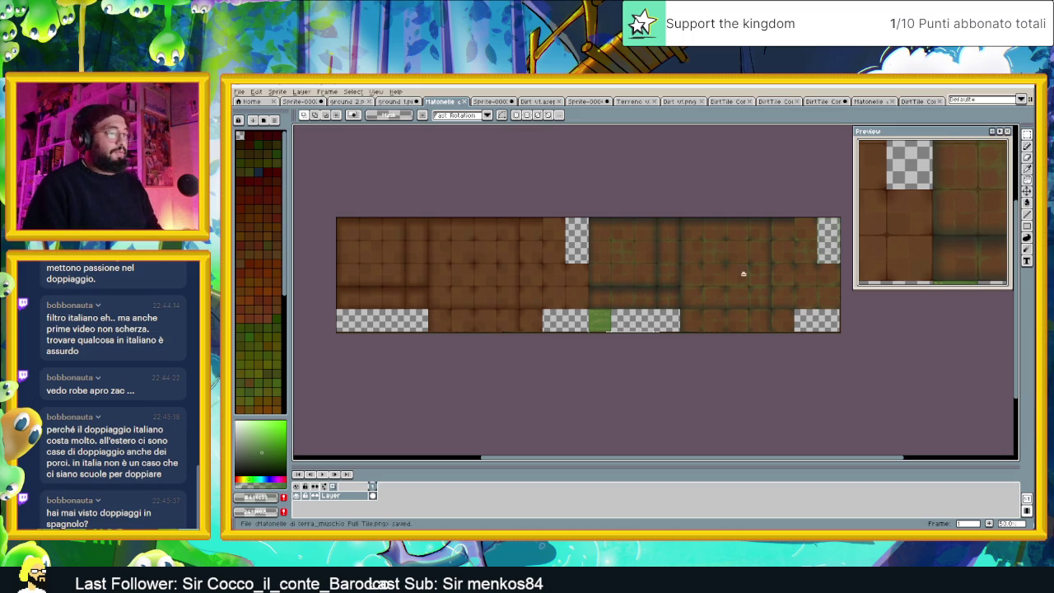
{"action": "key", "text": "plus"}
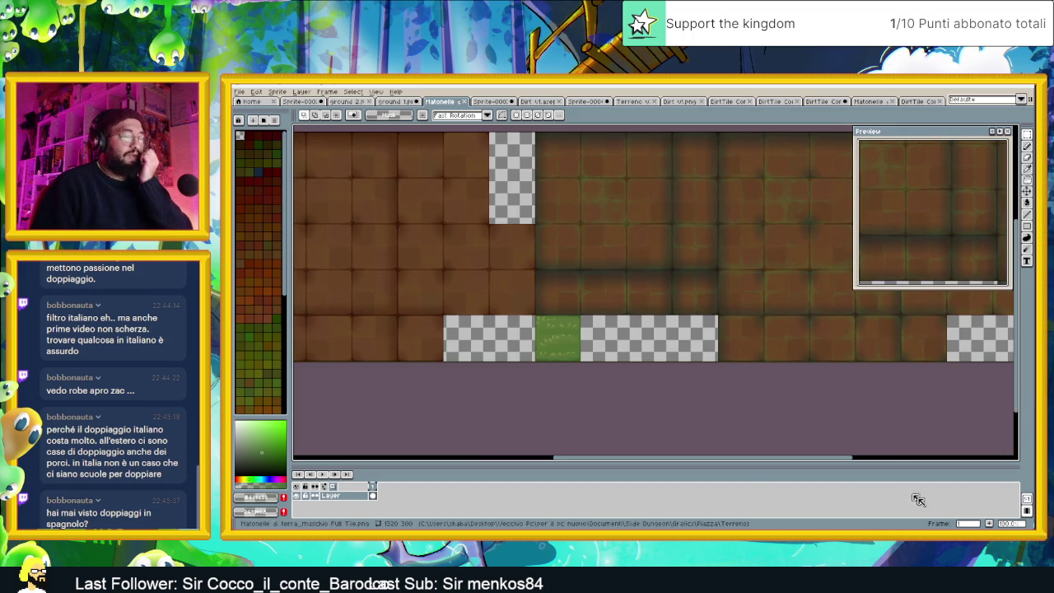
{"action": "key", "text": "alt+Tab"}
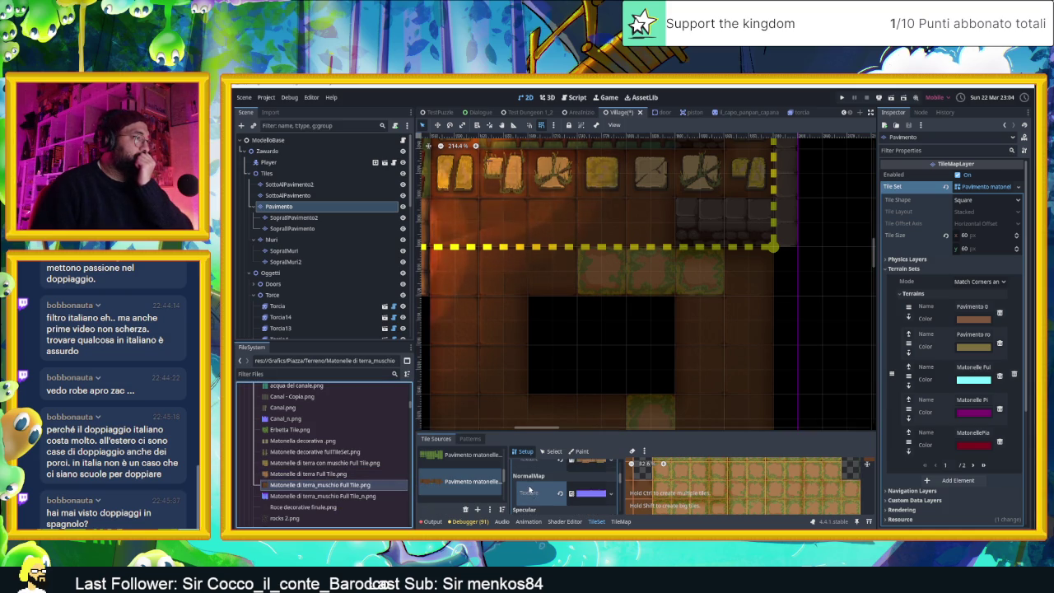
Set Matonelle di terra_muschio Full Tile.png as the CanvasTexture's Texture in TileSet Setup
{"action": "left_click_drag", "start_coordinate": [357, 486], "coordinate": [589, 486]}
{"action": "left_click_drag", "start_coordinate": [388, 489], "coordinate": [531, 484]}
{"action": "left_click_drag", "start_coordinate": [593, 467], "coordinate": [589, 486]}
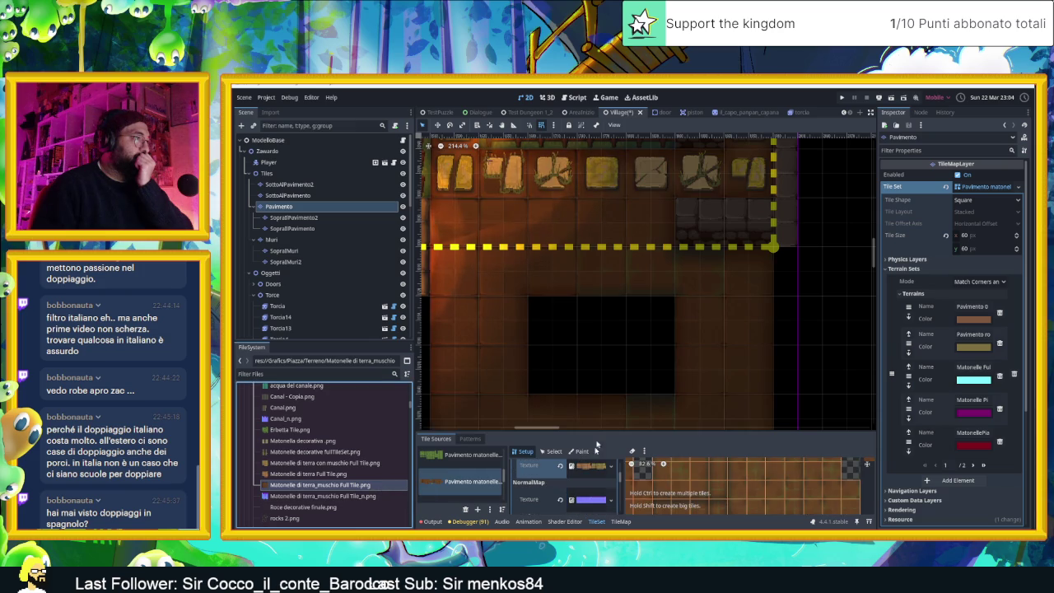
{"action": "scroll", "coordinate": [636, 333], "scroll_direction": "down", "scroll_amount": 3}
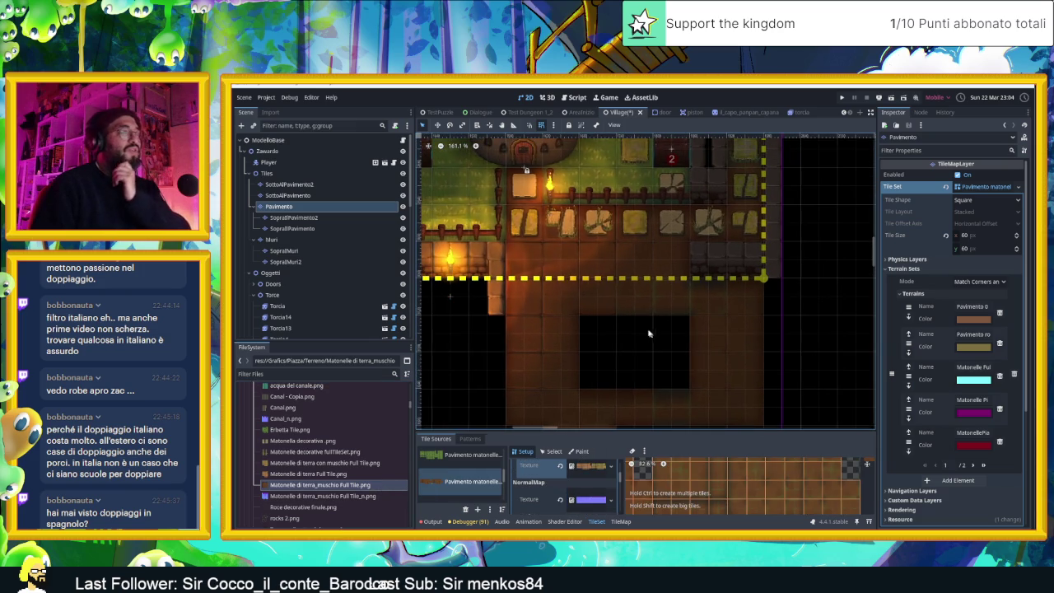
{"action": "scroll", "coordinate": [638, 326], "scroll_direction": "up", "scroll_amount": 4}
{"action": "scroll", "coordinate": [638, 320], "scroll_direction": "down", "scroll_amount": 1}
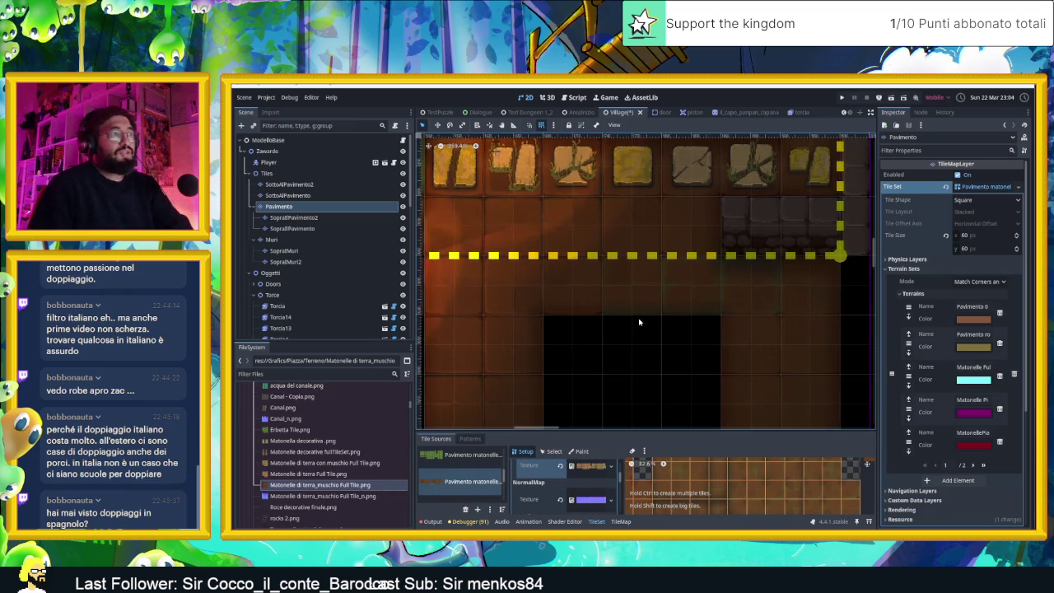
{"action": "scroll", "coordinate": [643, 321], "scroll_direction": "down", "scroll_amount": 2}
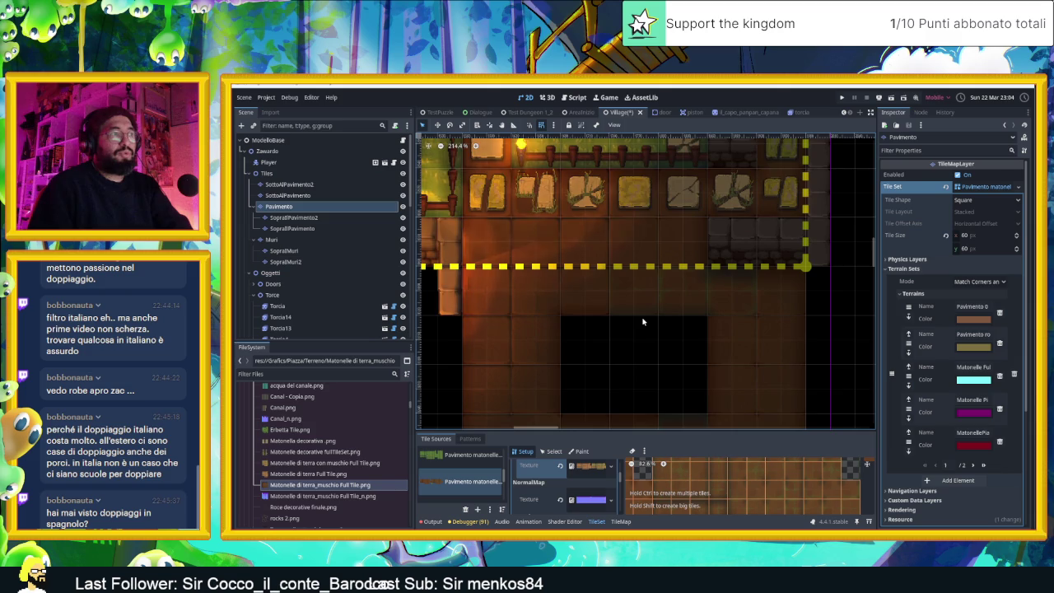
{"action": "scroll", "coordinate": [643, 321], "scroll_direction": "down", "scroll_amount": 1}
{"action": "scroll", "coordinate": [644, 322], "scroll_direction": "down", "scroll_amount": 1}
{"action": "scroll", "coordinate": [643, 321], "scroll_direction": "down", "scroll_amount": 1}
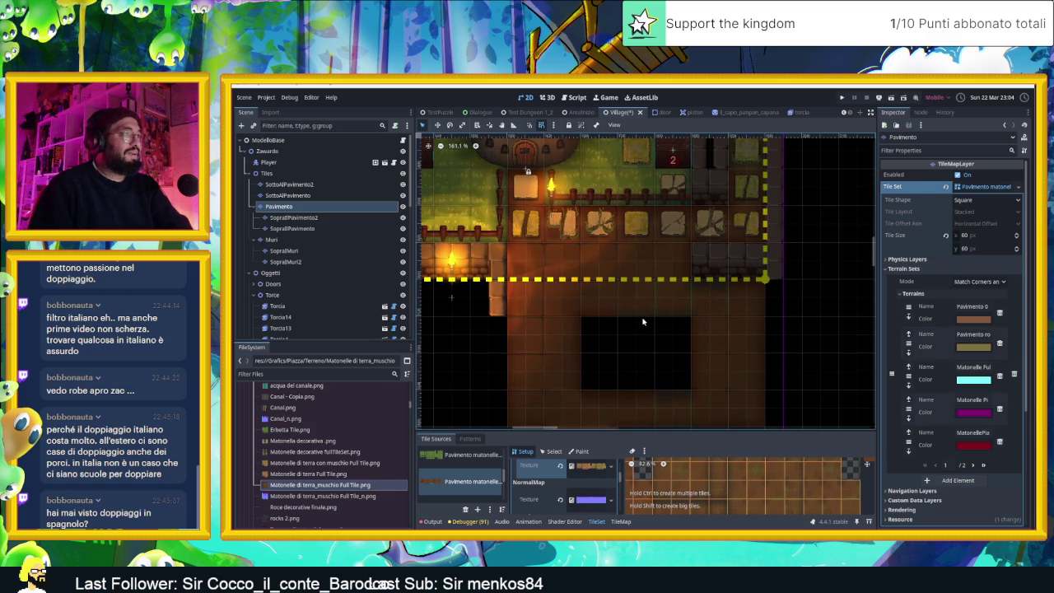
{"action": "scroll", "coordinate": [644, 321], "scroll_direction": "up", "scroll_amount": 1}
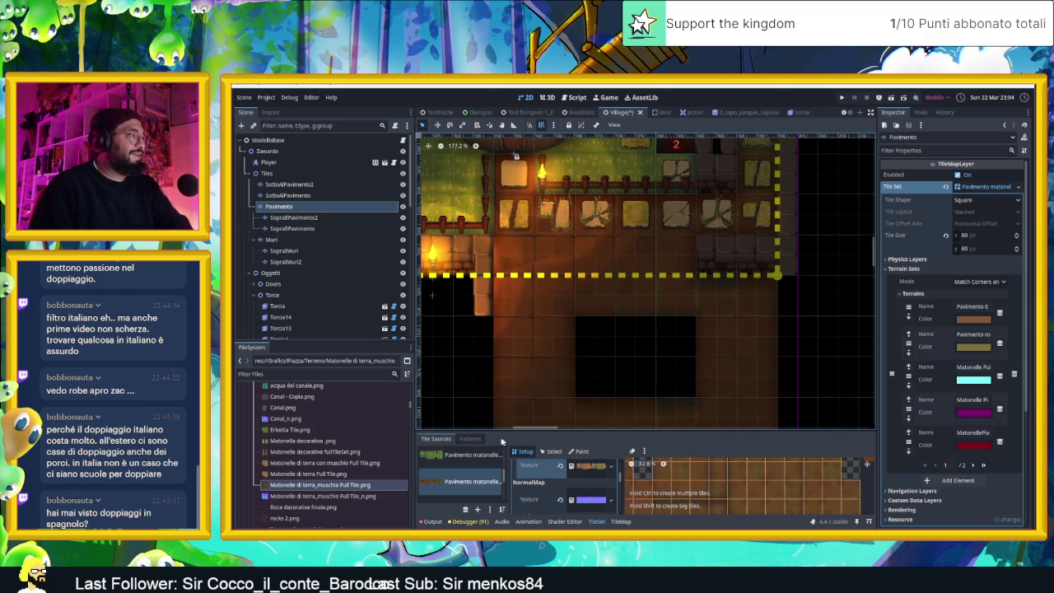
Show the Pavimento tiles' Paint properties and switch to the TileMap painting tools
{"action": "left_click", "coordinate": [580, 452]}
{"action": "scroll", "coordinate": [337, 303], "scroll_direction": "down", "scroll_amount": 3}
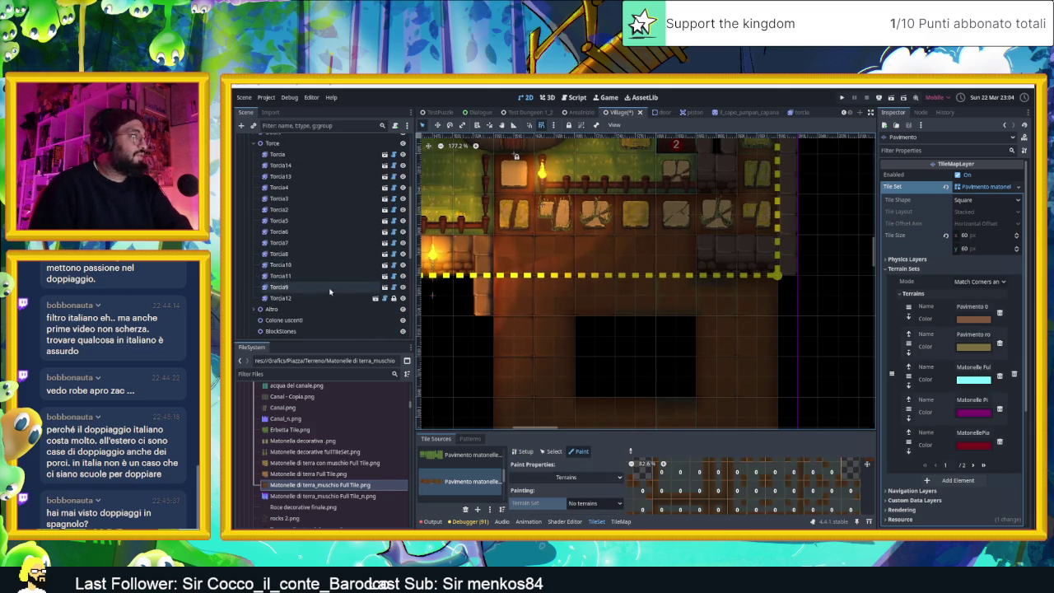
{"action": "scroll", "coordinate": [337, 304], "scroll_direction": "down", "scroll_amount": 3}
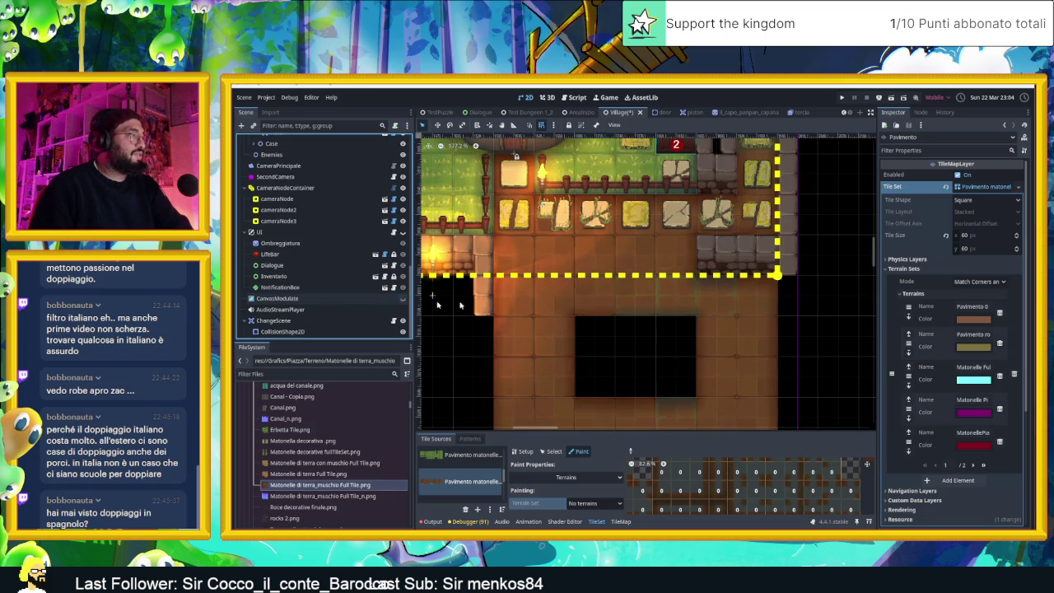
{"action": "scroll", "coordinate": [633, 304], "scroll_direction": "down", "scroll_amount": 1}
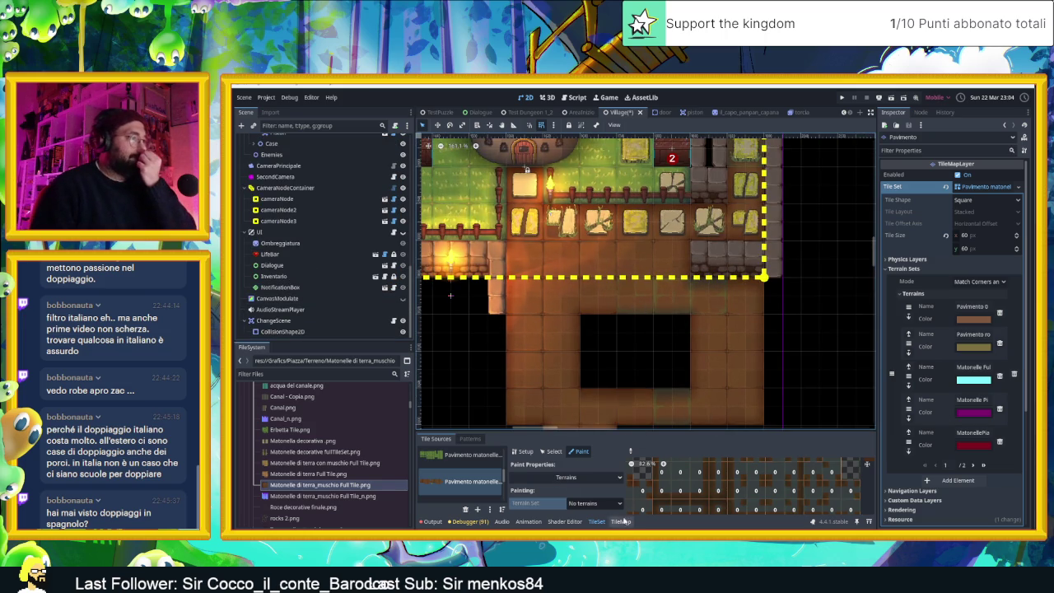
{"action": "left_click", "coordinate": [624, 521]}
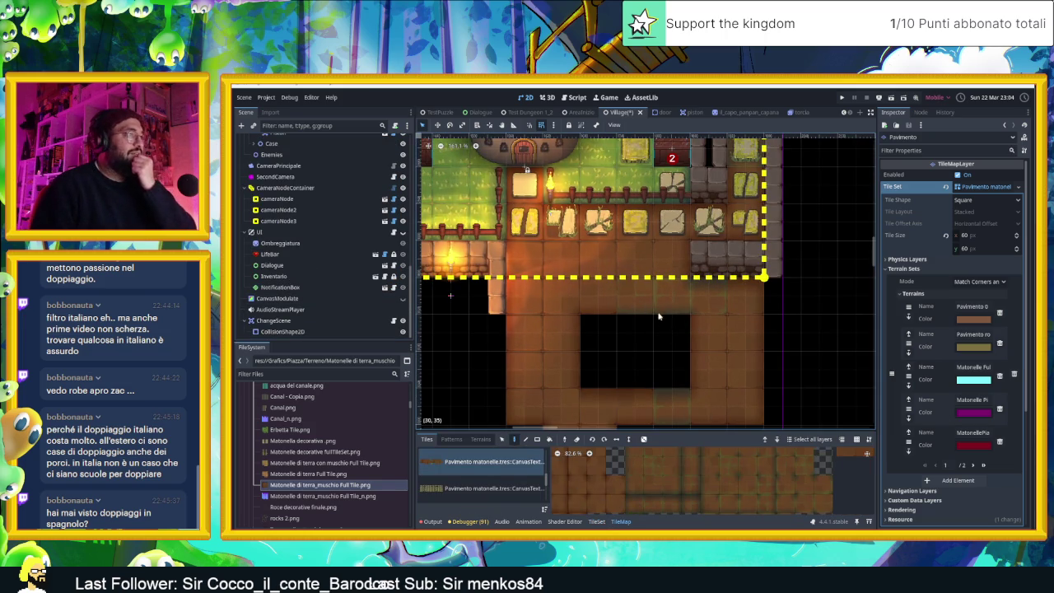
Pick the Terreno Dirt terrain and fill the floor hole with dirt, removing two stray tiles
{"action": "left_click", "coordinate": [617, 522]}
{"action": "left_click", "coordinate": [623, 521]}
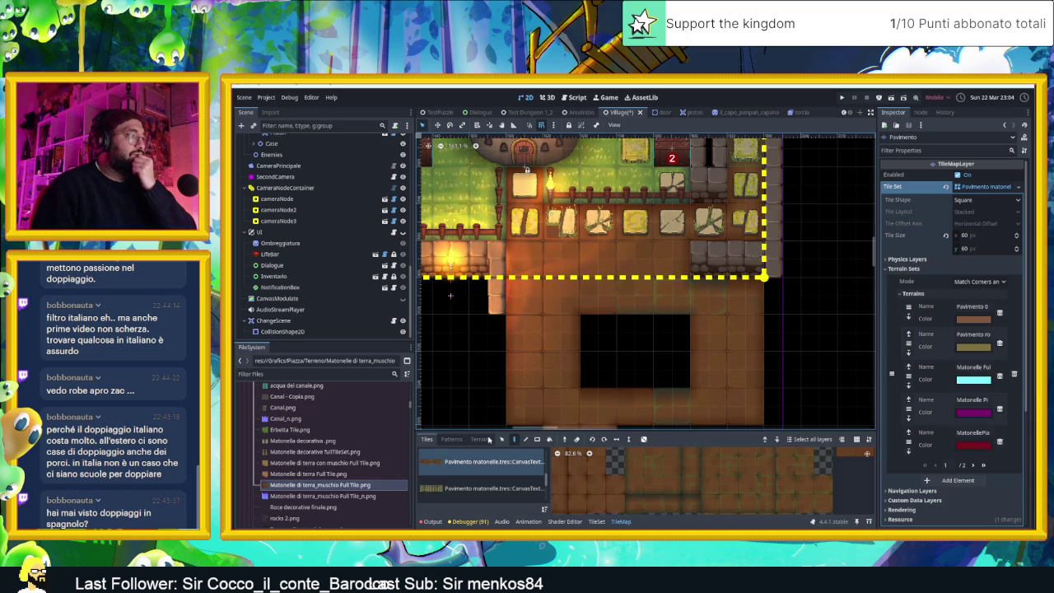
{"action": "scroll", "coordinate": [481, 499], "scroll_direction": "down", "scroll_amount": 3}
{"action": "left_click", "coordinate": [453, 501]}
{"action": "left_click", "coordinate": [606, 335]}
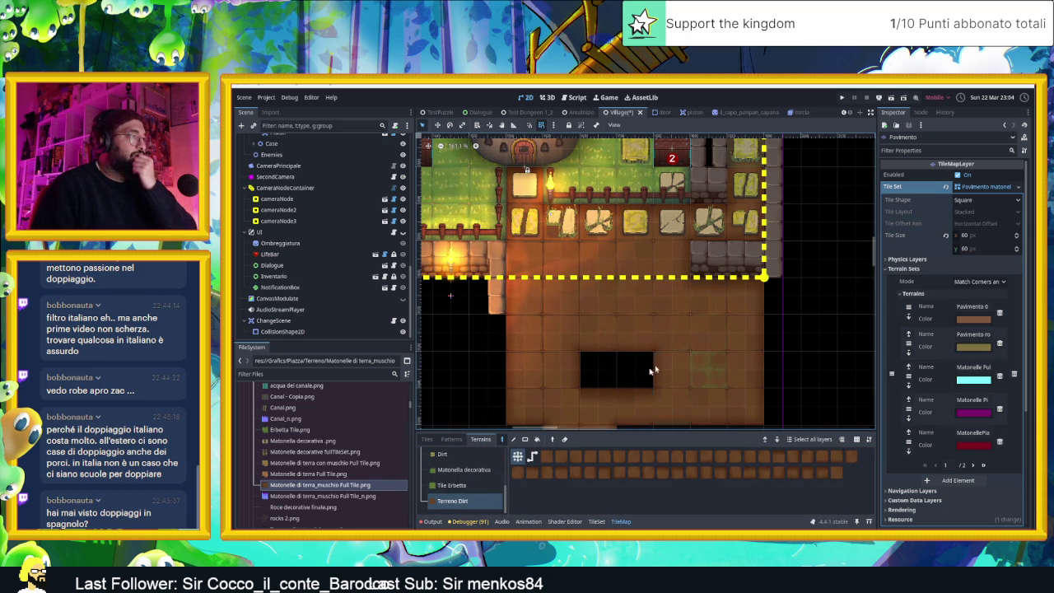
{"action": "left_click_drag", "start_coordinate": [606, 334], "coordinate": [597, 371]}
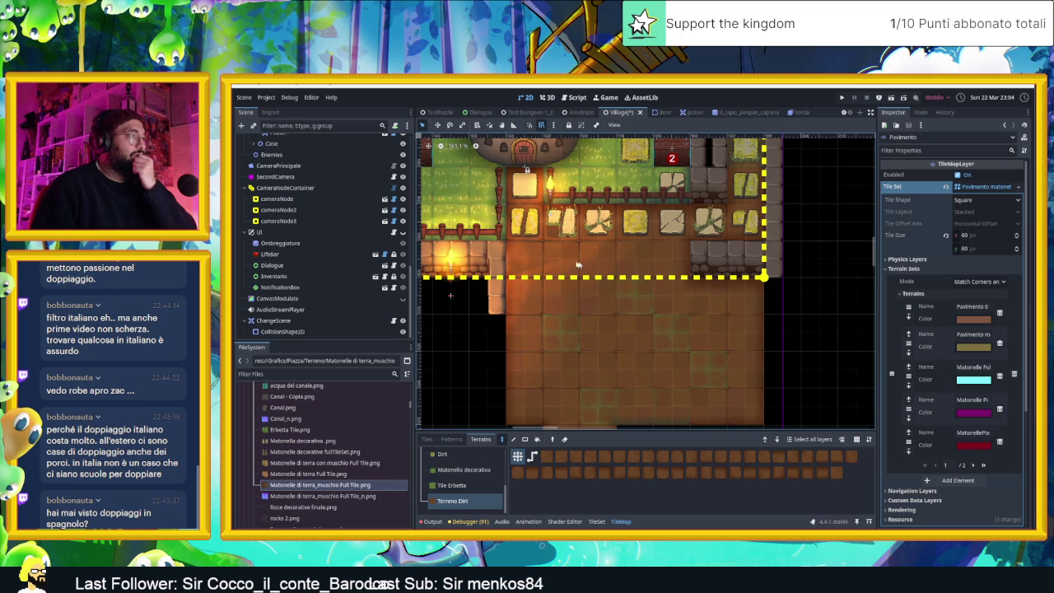
{"action": "scroll", "coordinate": [673, 309], "scroll_direction": "down", "scroll_amount": 2}
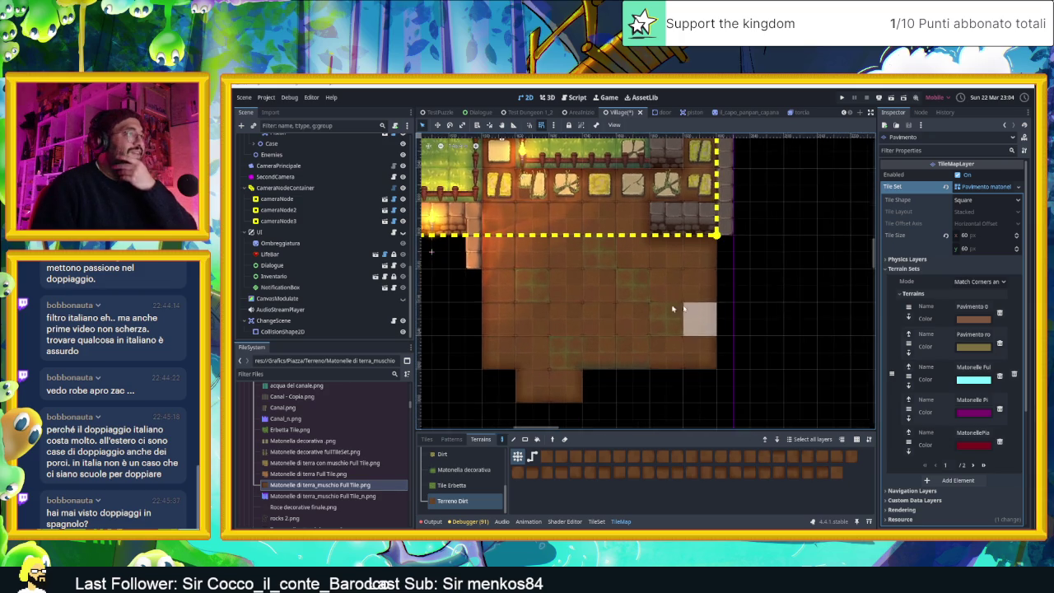
{"action": "scroll", "coordinate": [624, 305], "scroll_direction": "down", "scroll_amount": 1}
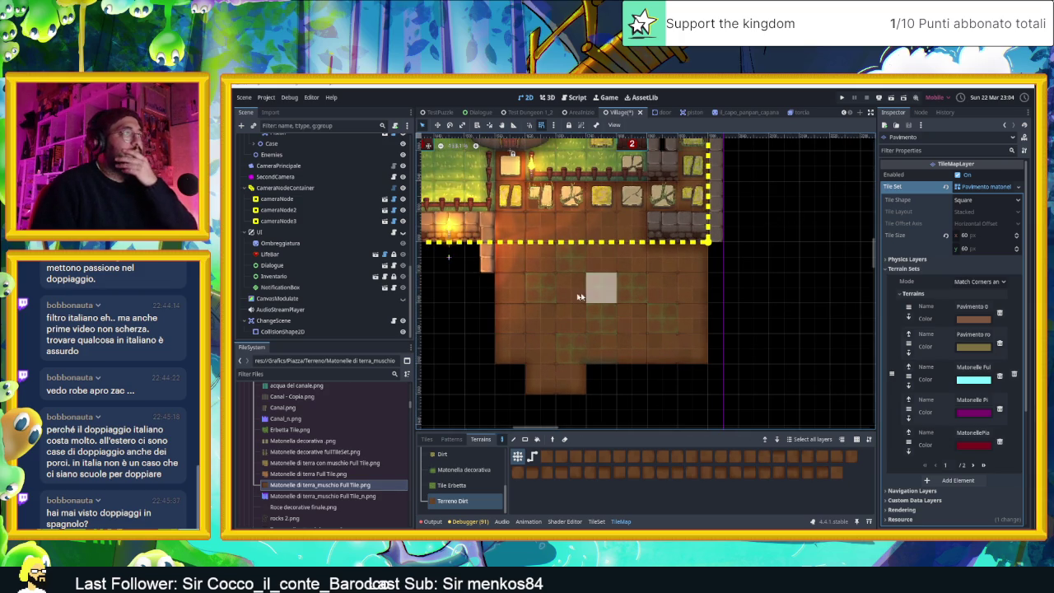
{"action": "left_click_drag", "start_coordinate": [570, 317], "coordinate": [570, 287]}
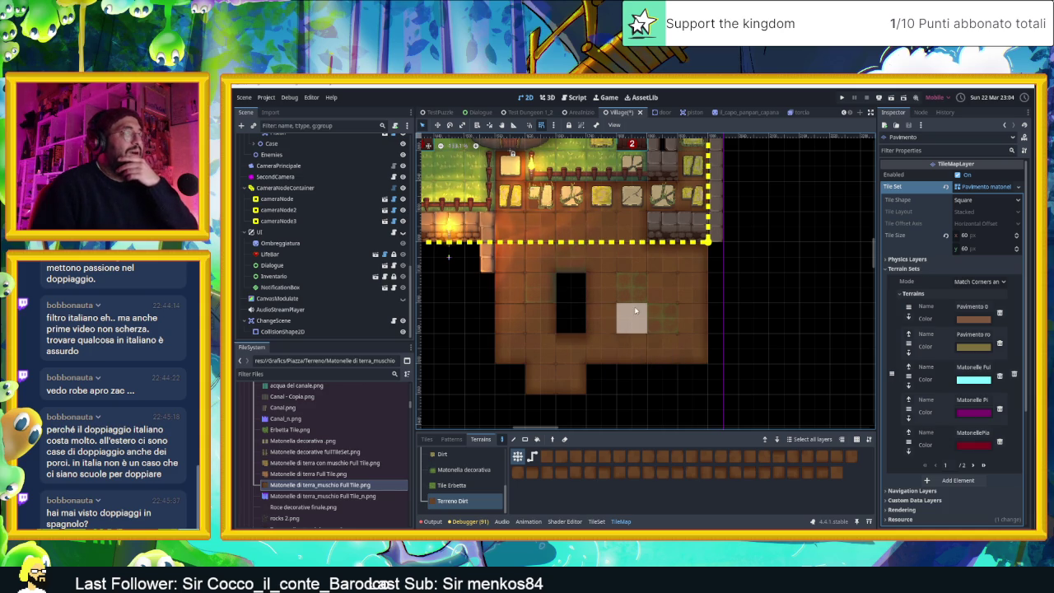
Paint a strip of dirt tiles along the ground below the house
{"action": "scroll", "coordinate": [635, 311], "scroll_direction": "up", "scroll_amount": 2}
{"action": "scroll", "coordinate": [635, 310], "scroll_direction": "left", "scroll_amount": 3}
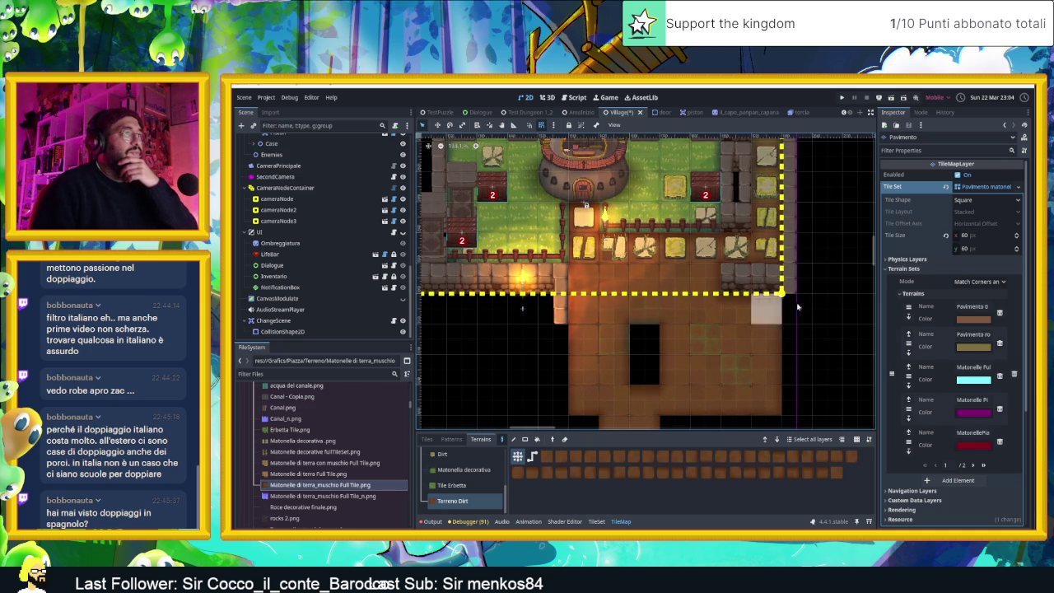
{"action": "scroll", "coordinate": [798, 307], "scroll_direction": "up", "scroll_amount": 2}
{"action": "scroll", "coordinate": [791, 317], "scroll_direction": "up", "scroll_amount": 2}
{"action": "scroll", "coordinate": [782, 329], "scroll_direction": "up", "scroll_amount": 2}
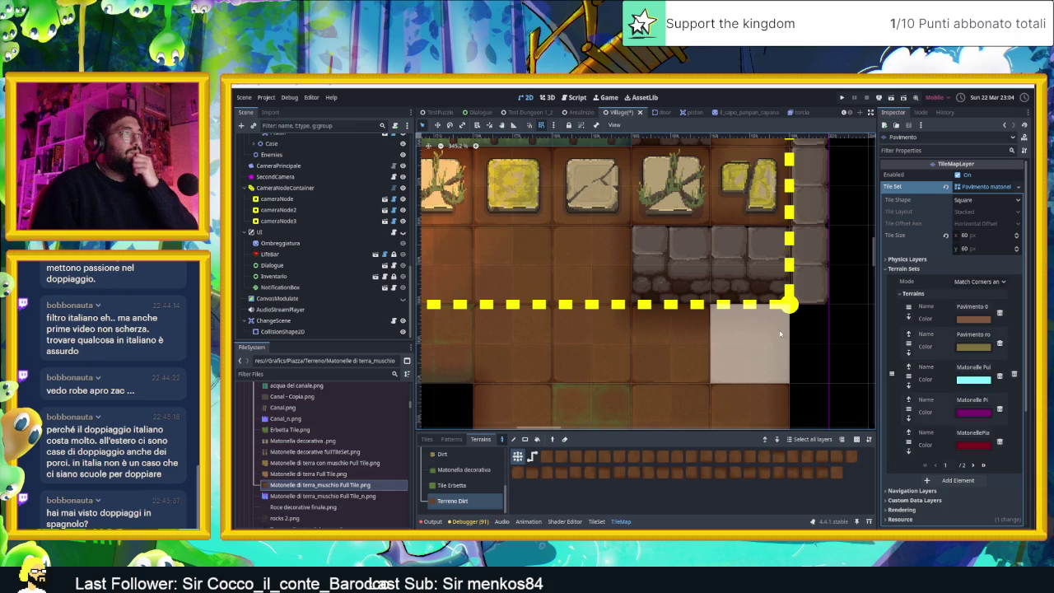
{"action": "scroll", "coordinate": [778, 333], "scroll_direction": "down", "scroll_amount": 4}
{"action": "scroll", "coordinate": [757, 330], "scroll_direction": "up", "scroll_amount": 1}
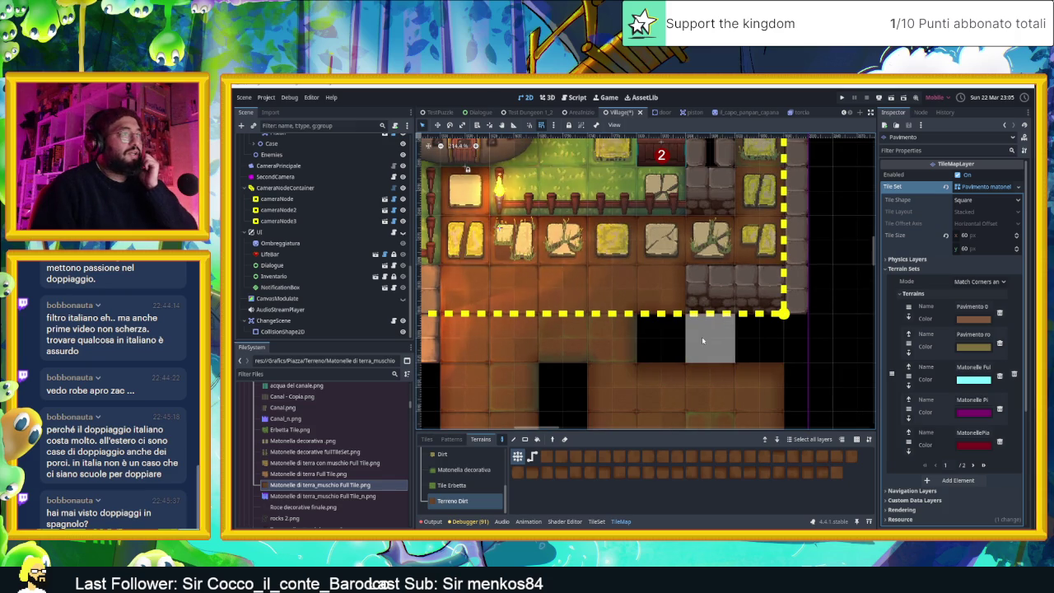
{"action": "scroll", "coordinate": [614, 338], "scroll_direction": "down", "scroll_amount": 2}
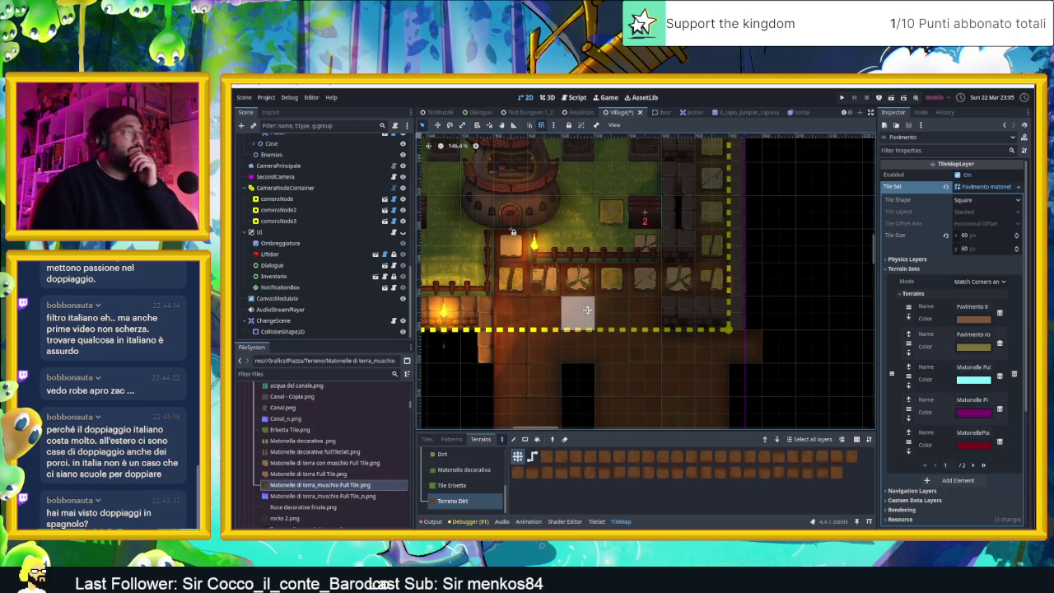
{"action": "scroll", "coordinate": [587, 310], "scroll_direction": "up", "scroll_amount": 1}
{"action": "scroll", "coordinate": [602, 298], "scroll_direction": "up", "scroll_amount": 1}
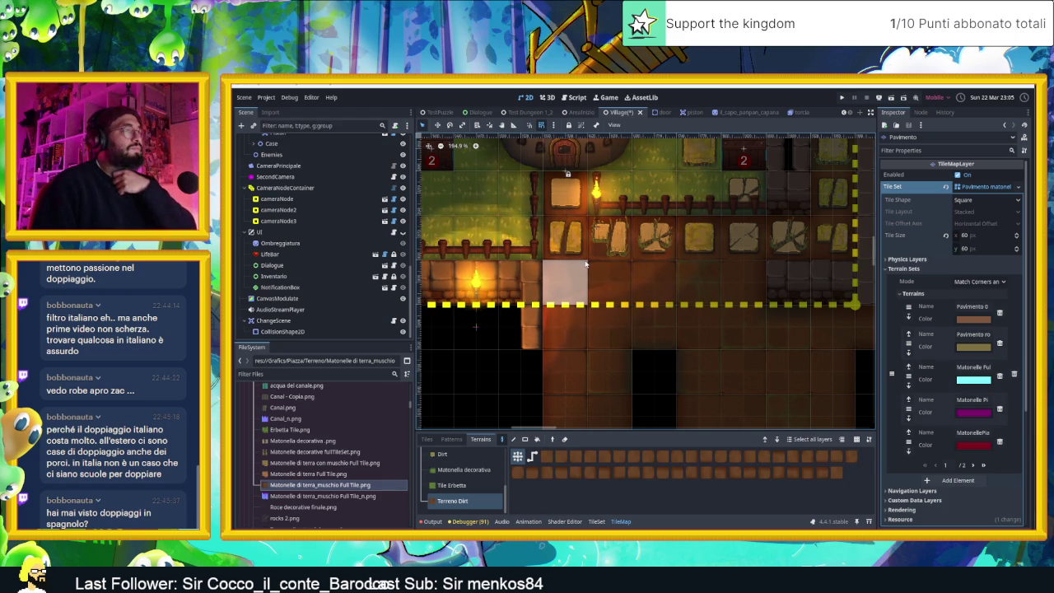
{"action": "scroll", "coordinate": [586, 264], "scroll_direction": "down", "scroll_amount": 2}
{"action": "scroll", "coordinate": [587, 268], "scroll_direction": "down", "scroll_amount": 2}
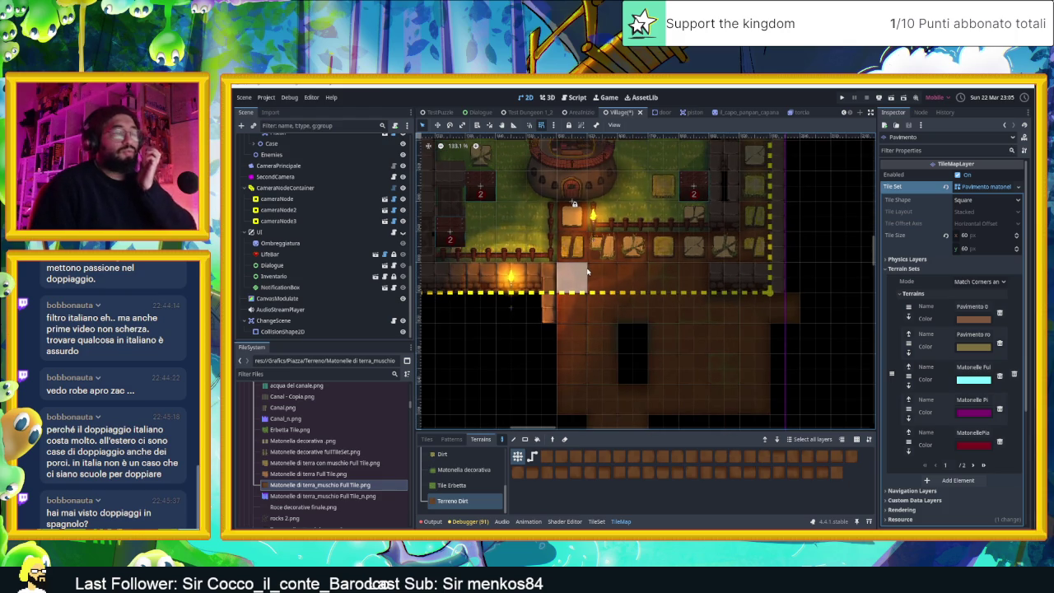
{"action": "left_click_drag", "start_coordinate": [587, 271], "coordinate": [616, 287]}
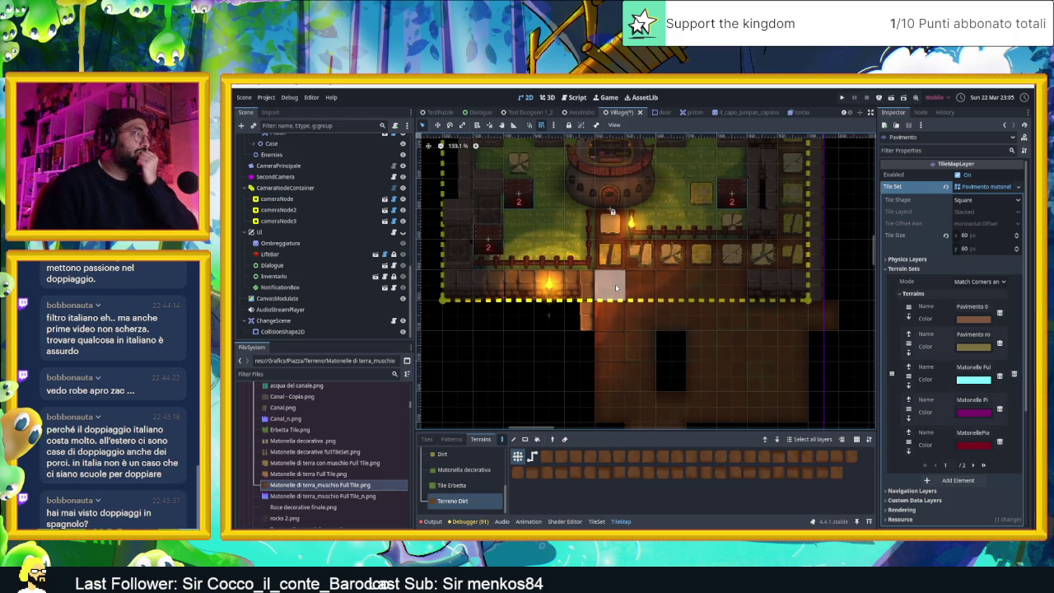
{"action": "scroll", "coordinate": [609, 293], "scroll_direction": "down", "scroll_amount": 2}
{"action": "scroll", "coordinate": [589, 307], "scroll_direction": "down", "scroll_amount": 1}
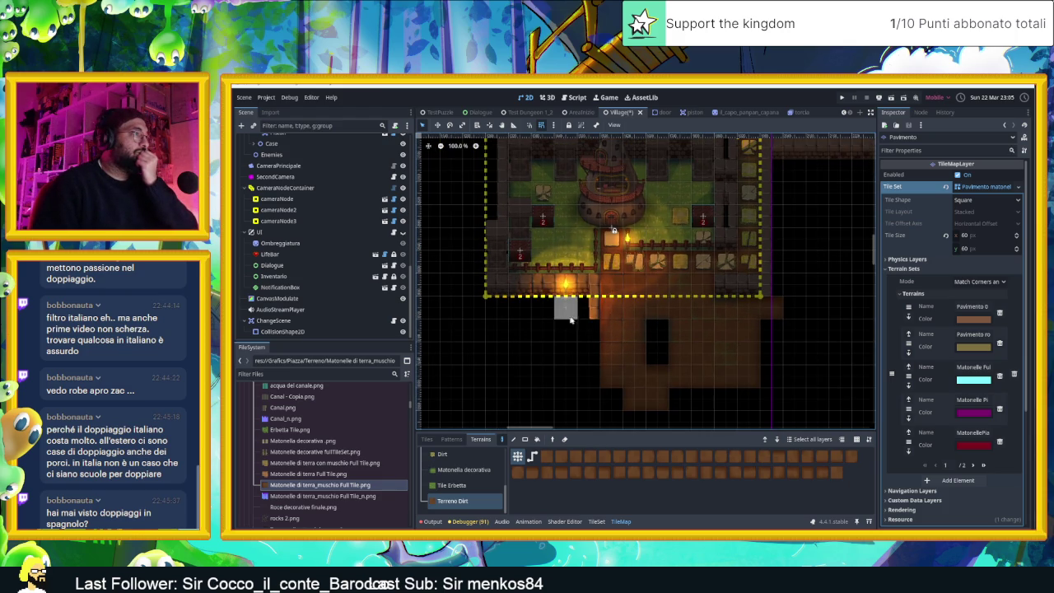
{"action": "mouse_move", "coordinate": [594, 342]}
{"action": "left_mouse_down"}
{"action": "mouse_move", "coordinate": [529, 350]}
{"action": "mouse_move", "coordinate": [709, 361]}
{"action": "mouse_move", "coordinate": [609, 329]}
{"action": "mouse_move", "coordinate": [610, 400]}
{"action": "mouse_move", "coordinate": [766, 399]}
{"action": "mouse_move", "coordinate": [779, 382]}
{"action": "mouse_move", "coordinate": [729, 377]}
{"action": "mouse_move", "coordinate": [787, 410]}
{"action": "left_mouse_up"}
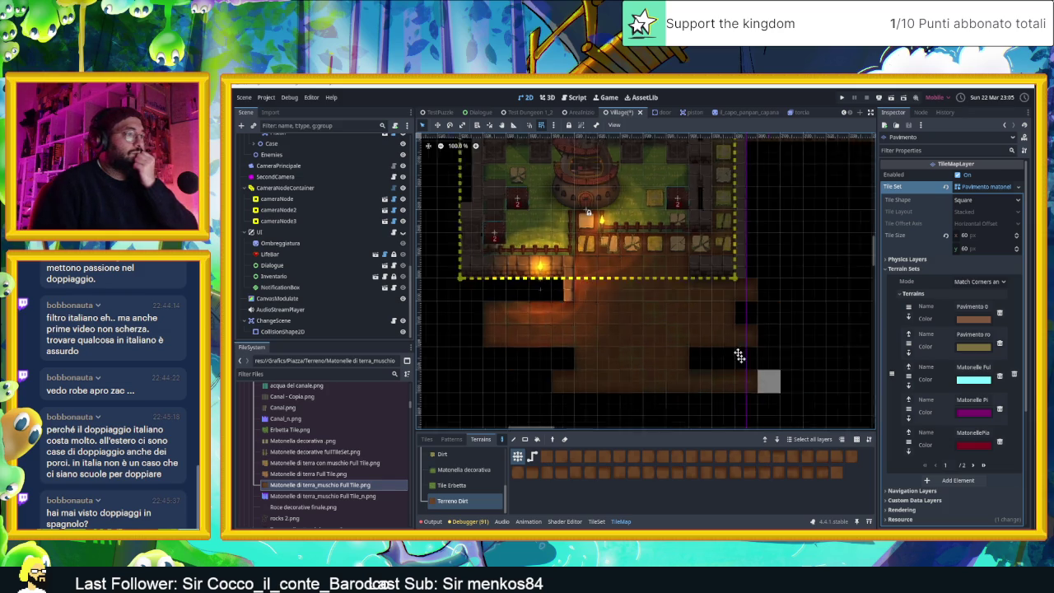
Paint dirt into the empty area below, then erase part of that patch
{"action": "scroll", "coordinate": [735, 355], "scroll_direction": "up", "scroll_amount": 2}
{"action": "scroll", "coordinate": [729, 366], "scroll_direction": "up", "scroll_amount": 3}
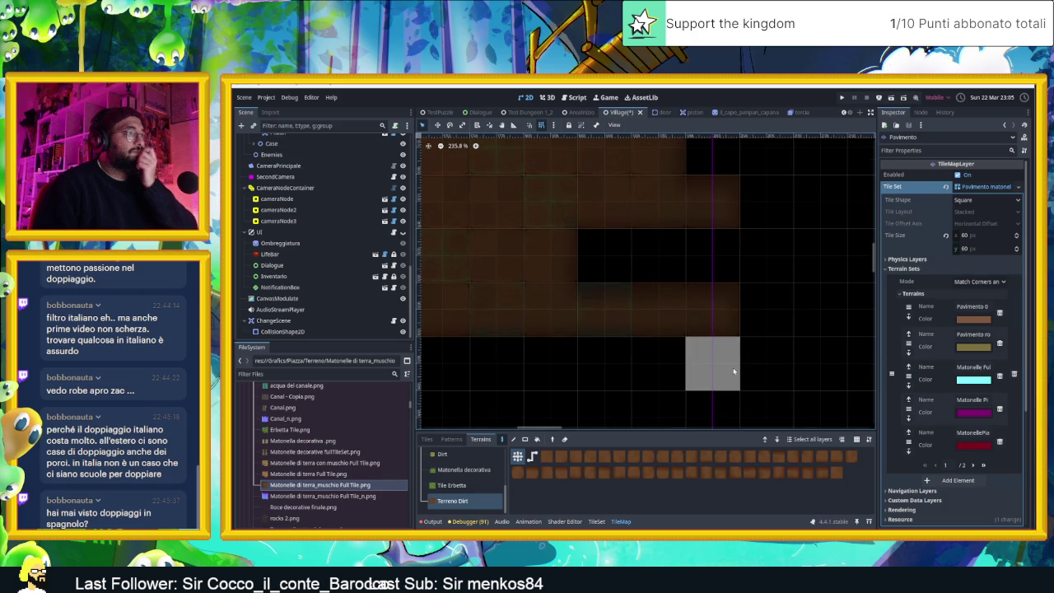
{"action": "scroll", "coordinate": [593, 313], "scroll_direction": "up", "scroll_amount": 2}
{"action": "scroll", "coordinate": [446, 311], "scroll_direction": "up", "scroll_amount": 4}
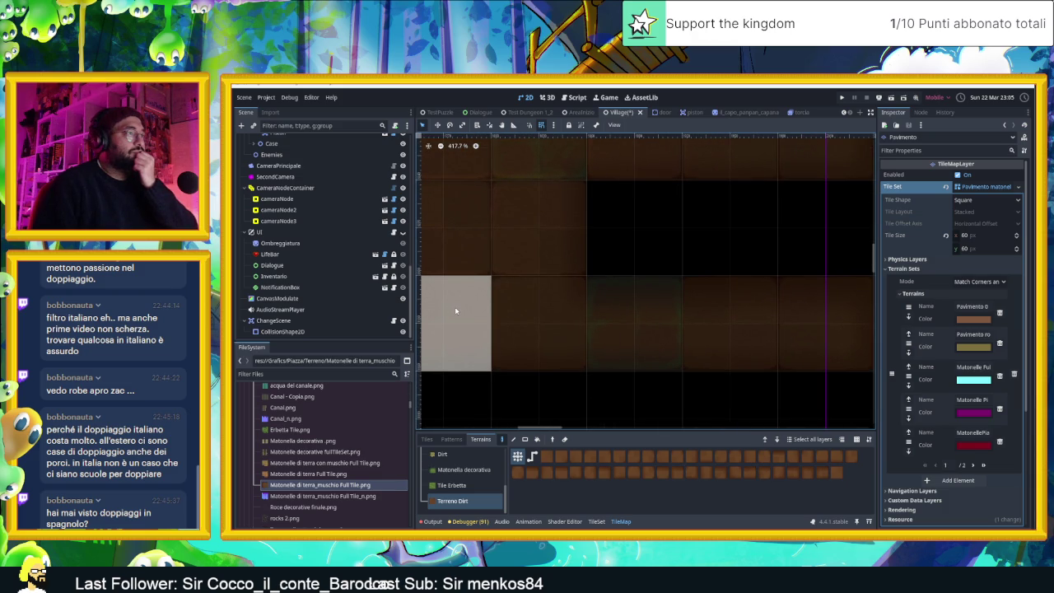
{"action": "scroll", "coordinate": [455, 311], "scroll_direction": "down", "scroll_amount": 2}
{"action": "scroll", "coordinate": [457, 309], "scroll_direction": "down", "scroll_amount": 2}
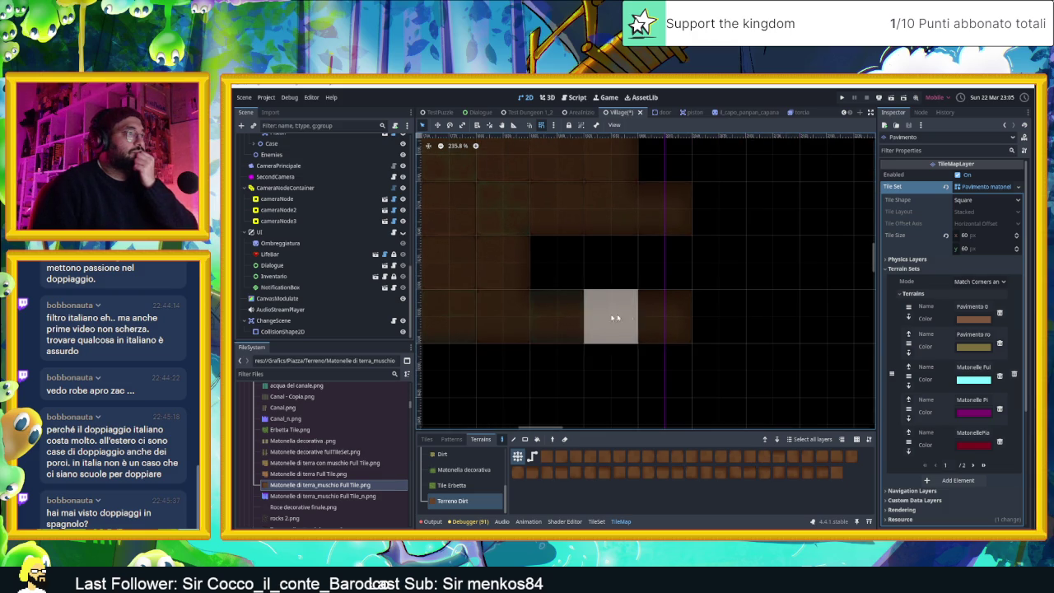
{"action": "scroll", "coordinate": [741, 320], "scroll_direction": "down", "scroll_amount": 3}
{"action": "scroll", "coordinate": [753, 317], "scroll_direction": "down", "scroll_amount": 1}
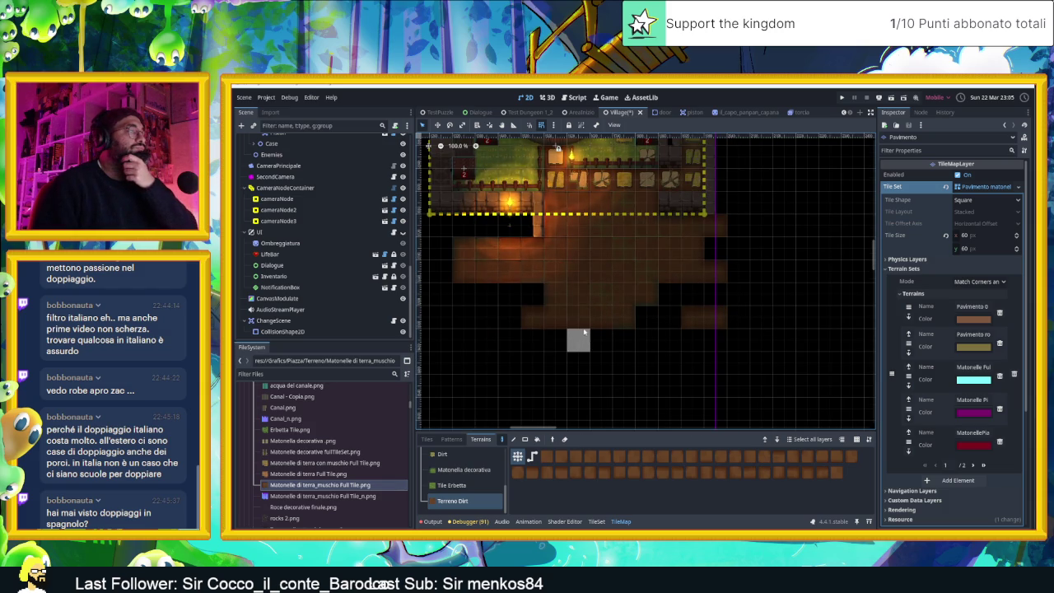
{"action": "scroll", "coordinate": [582, 335], "scroll_direction": "up", "scroll_amount": 2}
{"action": "mouse_move", "coordinate": [611, 330]}
{"action": "left_mouse_down"}
{"action": "mouse_move", "coordinate": [678, 306]}
{"action": "mouse_move", "coordinate": [747, 318]}
{"action": "mouse_move", "coordinate": [523, 380]}
{"action": "left_mouse_up"}
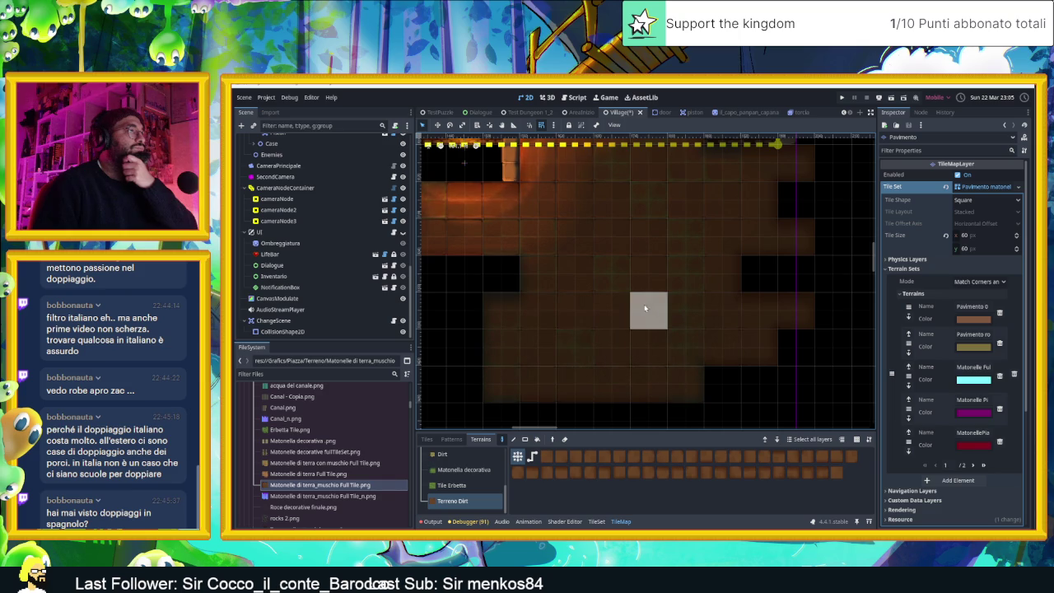
{"action": "scroll", "coordinate": [647, 321], "scroll_direction": "down", "scroll_amount": 4}
{"action": "mouse_move", "coordinate": [667, 336]}
{"action": "left_mouse_down"}
{"action": "mouse_move", "coordinate": [596, 297]}
{"action": "mouse_move", "coordinate": [700, 293]}
{"action": "mouse_move", "coordinate": [555, 287]}
{"action": "mouse_move", "coordinate": [664, 308]}
{"action": "left_mouse_up"}
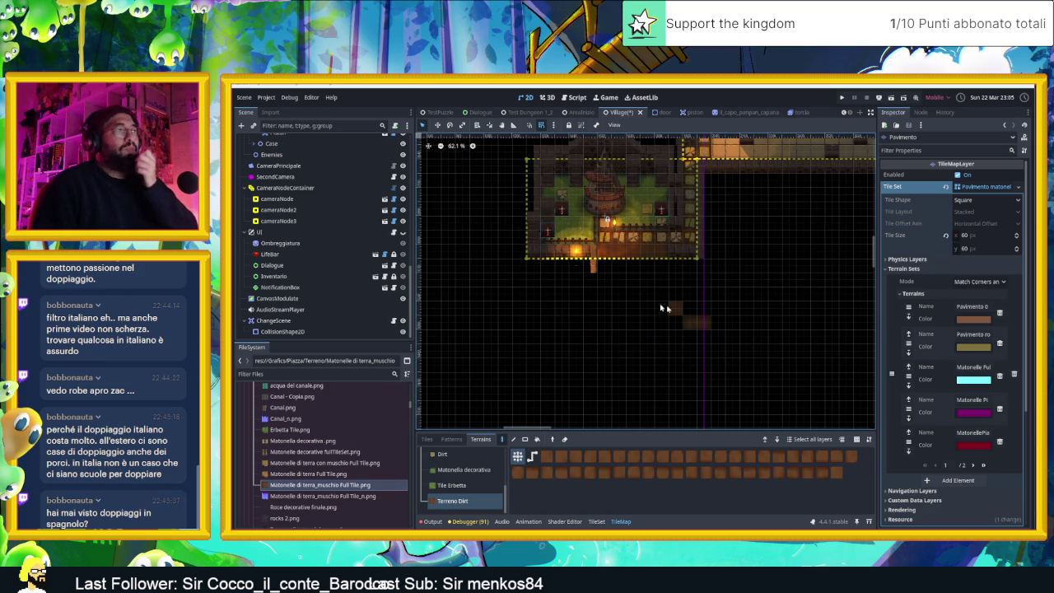
Paint the top stroke of the E and the diagonal strokes of the END lettering
{"action": "scroll", "coordinate": [663, 312], "scroll_direction": "up", "scroll_amount": 1}
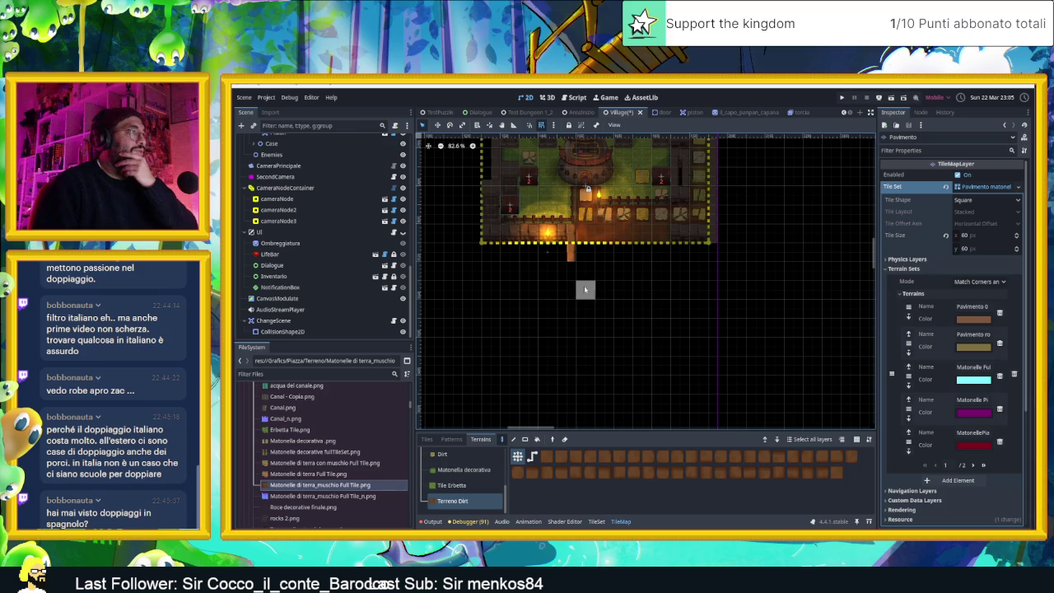
{"action": "mouse_move", "coordinate": [586, 272]}
{"action": "left_mouse_down"}
{"action": "mouse_move", "coordinate": [650, 272]}
{"action": "mouse_move", "coordinate": [659, 344]}
{"action": "left_mouse_up"}
{"action": "mouse_move", "coordinate": [664, 286]}
{"action": "left_mouse_down"}
{"action": "mouse_move", "coordinate": [713, 331]}
{"action": "mouse_move", "coordinate": [728, 284]}
{"action": "mouse_move", "coordinate": [775, 343]}
{"action": "left_mouse_up"}
{"action": "mouse_move", "coordinate": [778, 277]}
{"action": "left_mouse_down"}
{"action": "mouse_move", "coordinate": [816, 319]}
{"action": "mouse_move", "coordinate": [795, 278]}
{"action": "left_mouse_up"}
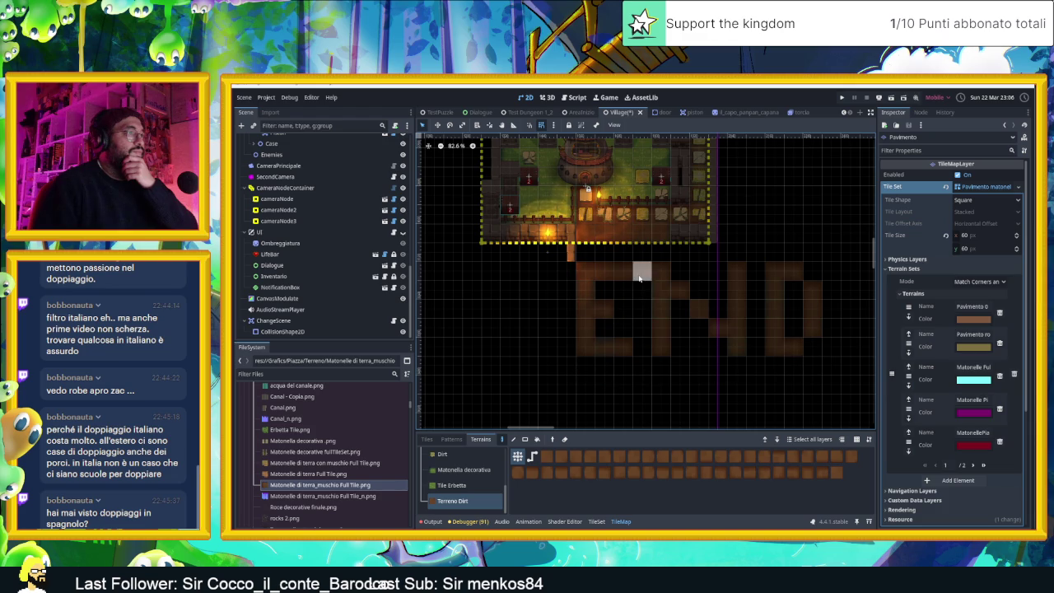
{"action": "scroll", "coordinate": [753, 369], "scroll_direction": "right", "scroll_amount": 2}
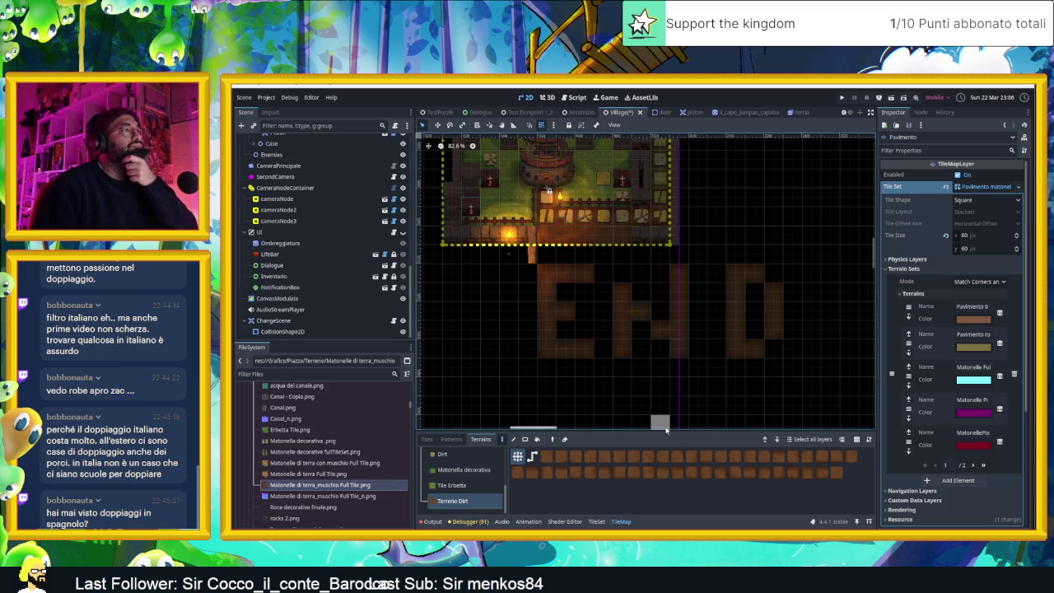
Erase the D and E dirt strokes below the village, then save the scene
{"action": "scroll", "coordinate": [692, 392], "scroll_direction": "down", "scroll_amount": 3}
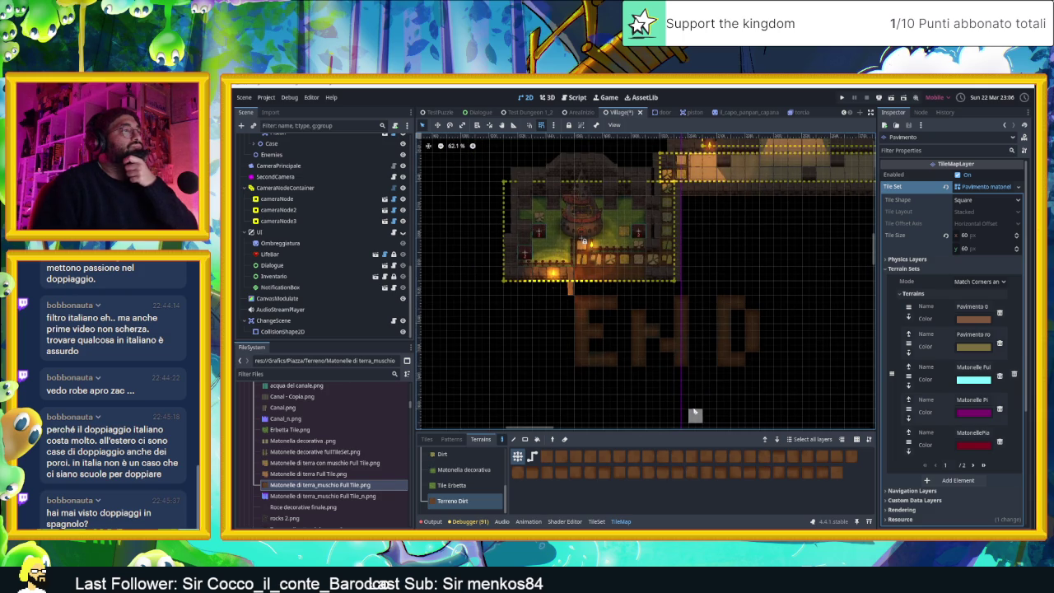
{"action": "scroll", "coordinate": [683, 404], "scroll_direction": "up", "scroll_amount": 1}
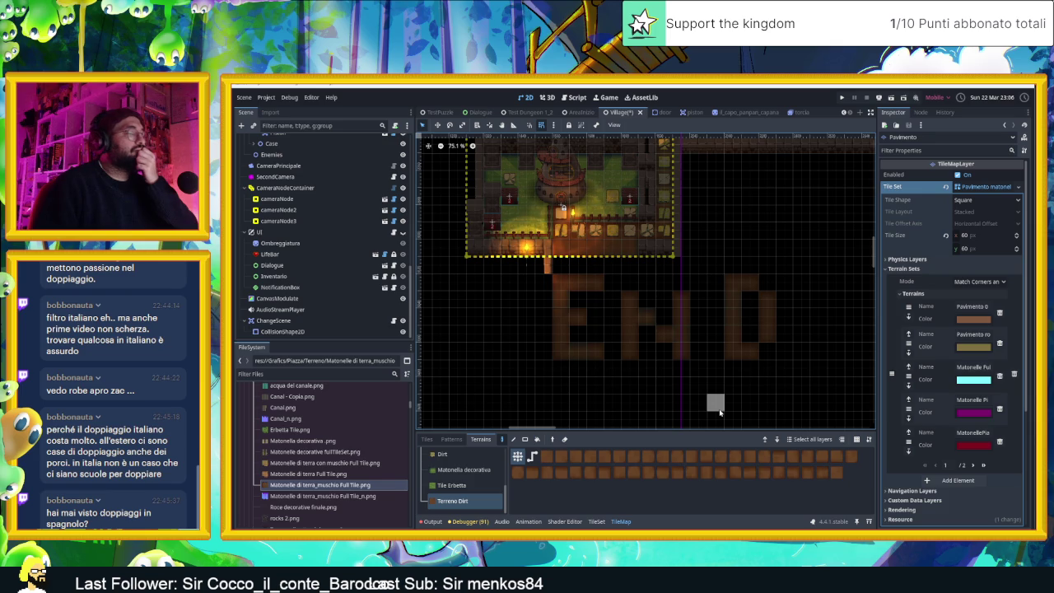
{"action": "scroll", "coordinate": [709, 410], "scroll_direction": "down", "scroll_amount": 2}
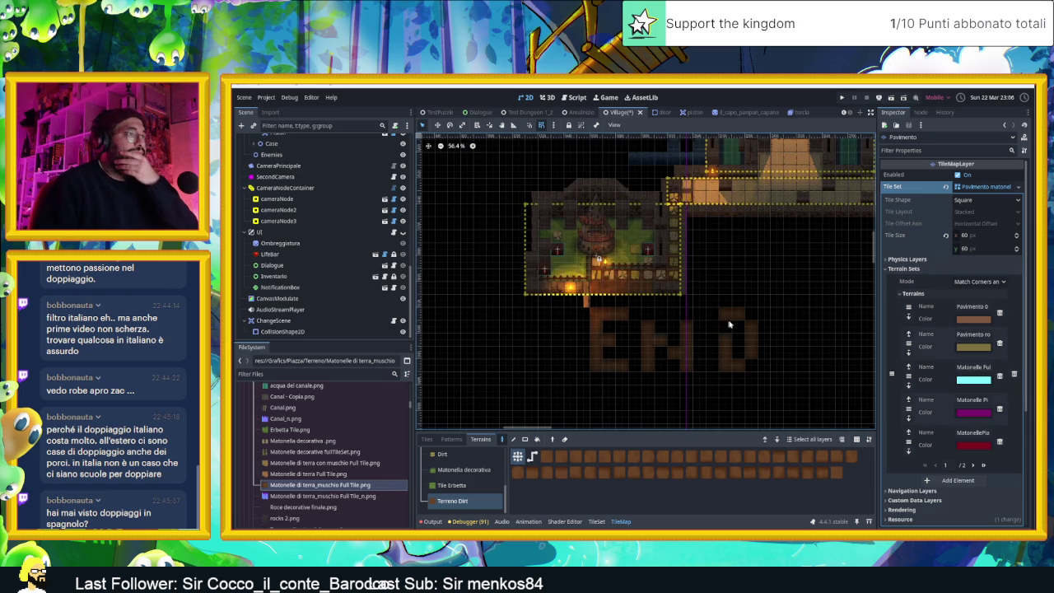
{"action": "left_click_drag", "start_coordinate": [759, 315], "coordinate": [739, 339]}
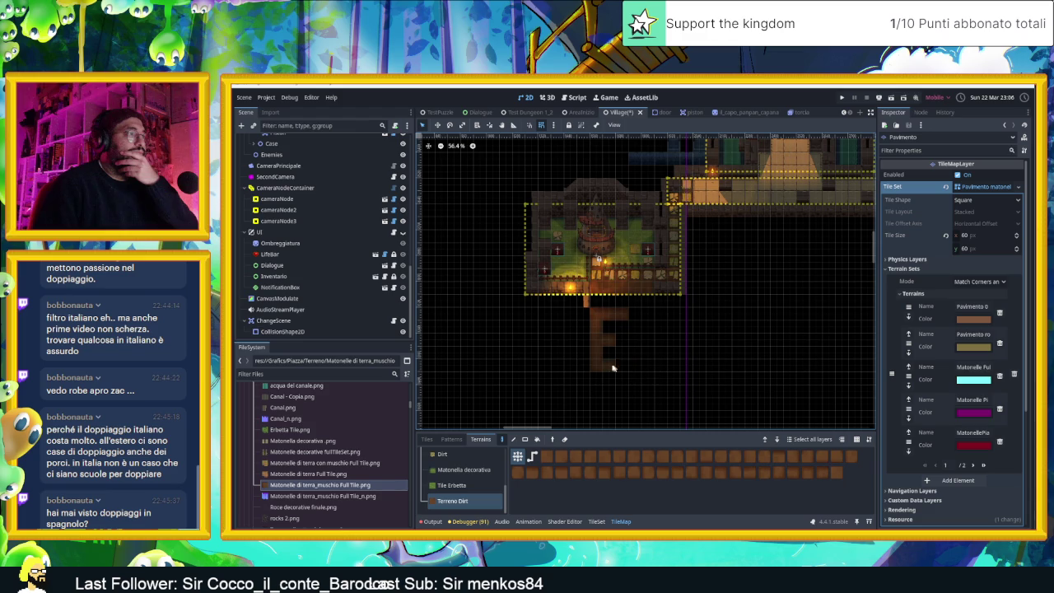
{"action": "left_click_drag", "start_coordinate": [612, 368], "coordinate": [608, 342]}
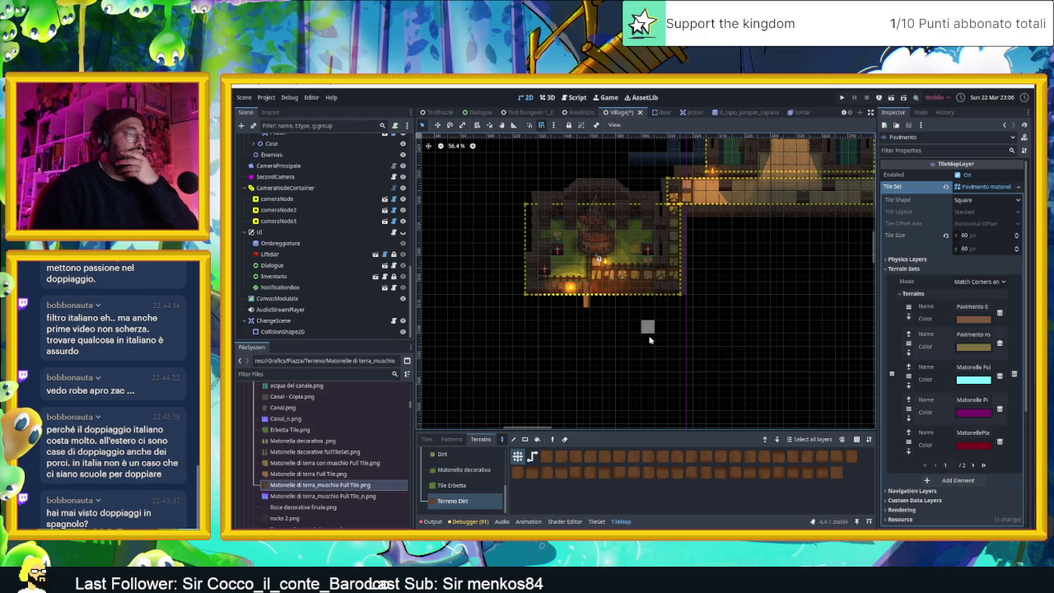
{"action": "key", "text": "ctrl+s"}
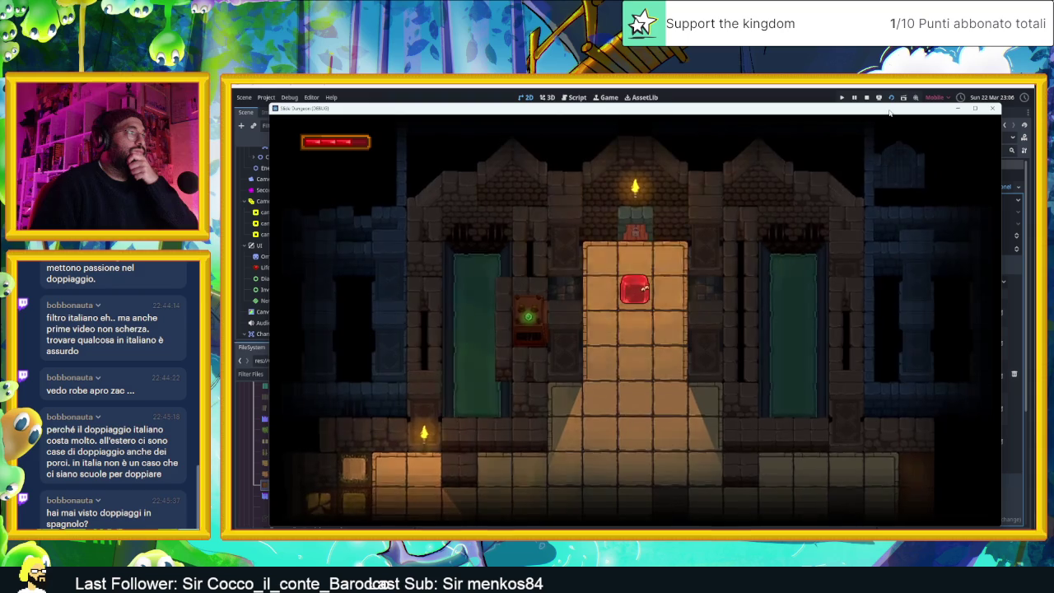
Steer the slime out of the starting room along the tower-fence corridor, then show the reference board
{"action": "key", "text": "Down"}
{"action": "key", "text": "Left"}
{"action": "key", "text": "Down"}
{"action": "key", "text": "Right"}
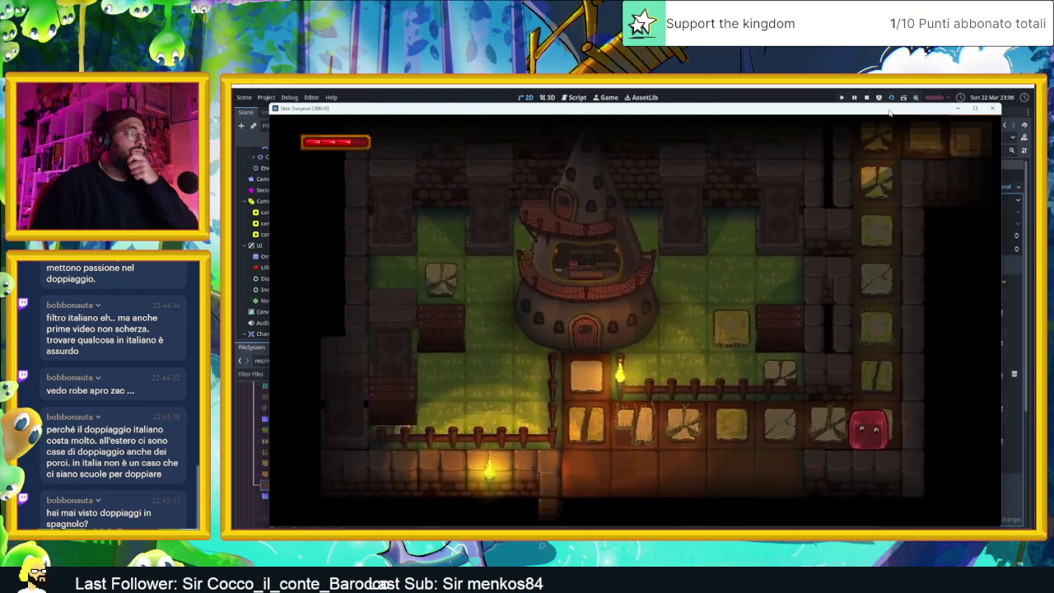
{"action": "key", "text": "Left"}
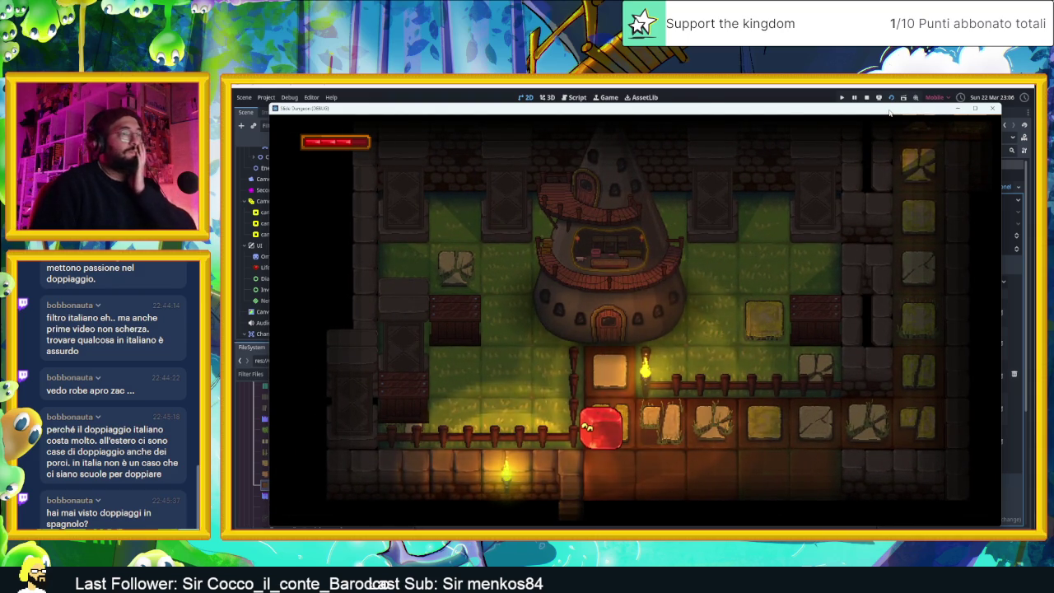
{"action": "key", "text": "Right"}
{"action": "key", "text": "Left"}
{"action": "key", "text": "Right"}
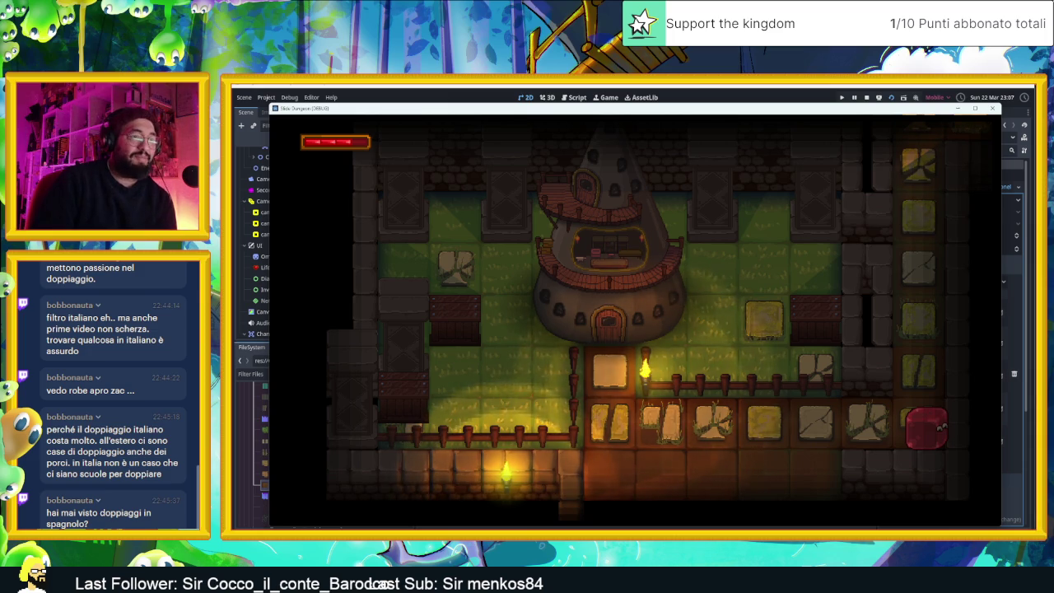
{"action": "key", "text": "alt+Tab"}
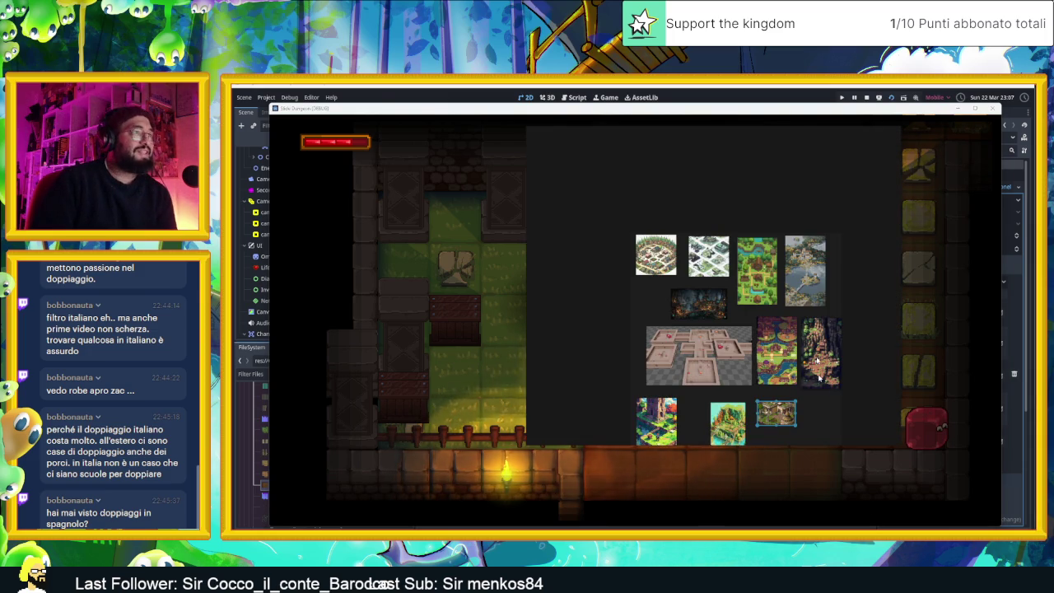
Enlarge the green village map reference, then hide it to return to the Godot editor
{"action": "double_click", "coordinate": [775, 290]}
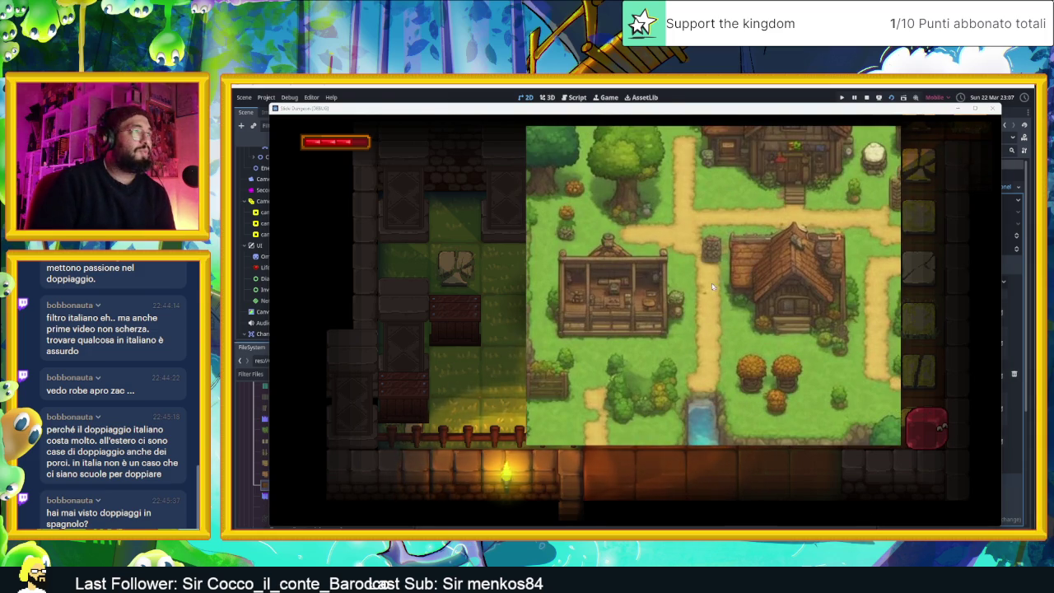
{"action": "key", "text": "alt+Tab"}
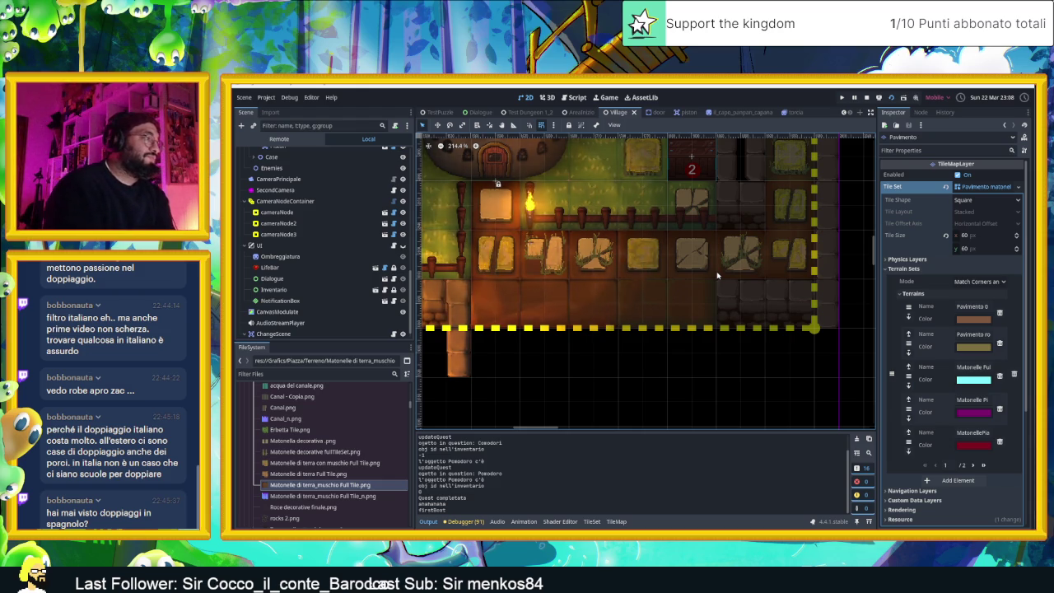
Zoom and pan around the village tilemap, then select cameraNode2 to view its settings
{"action": "scroll", "coordinate": [717, 276], "scroll_direction": "down", "scroll_amount": 2}
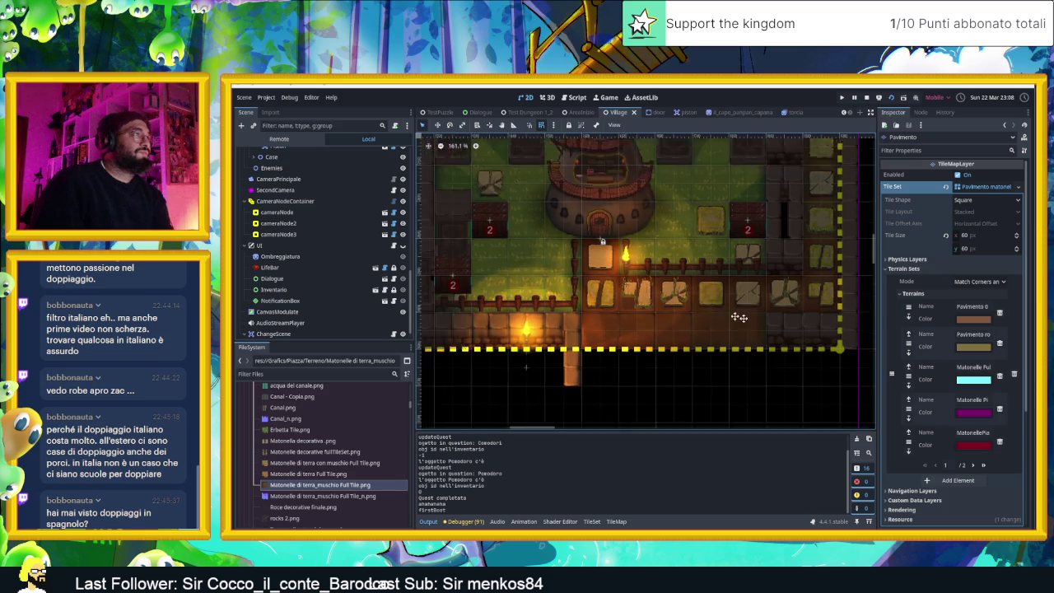
{"action": "scroll", "coordinate": [749, 321], "scroll_direction": "up", "scroll_amount": 2}
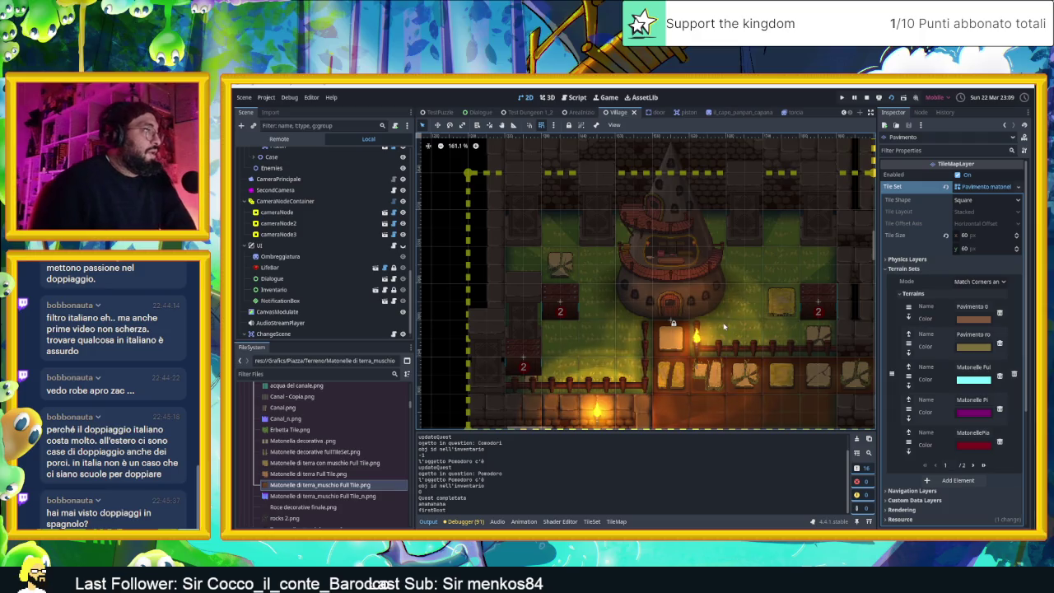
{"action": "scroll", "coordinate": [724, 325], "scroll_direction": "right", "scroll_amount": 3}
{"action": "scroll", "coordinate": [717, 320], "scroll_direction": "up", "scroll_amount": 1}
{"action": "scroll", "coordinate": [718, 319], "scroll_direction": "down", "scroll_amount": 2}
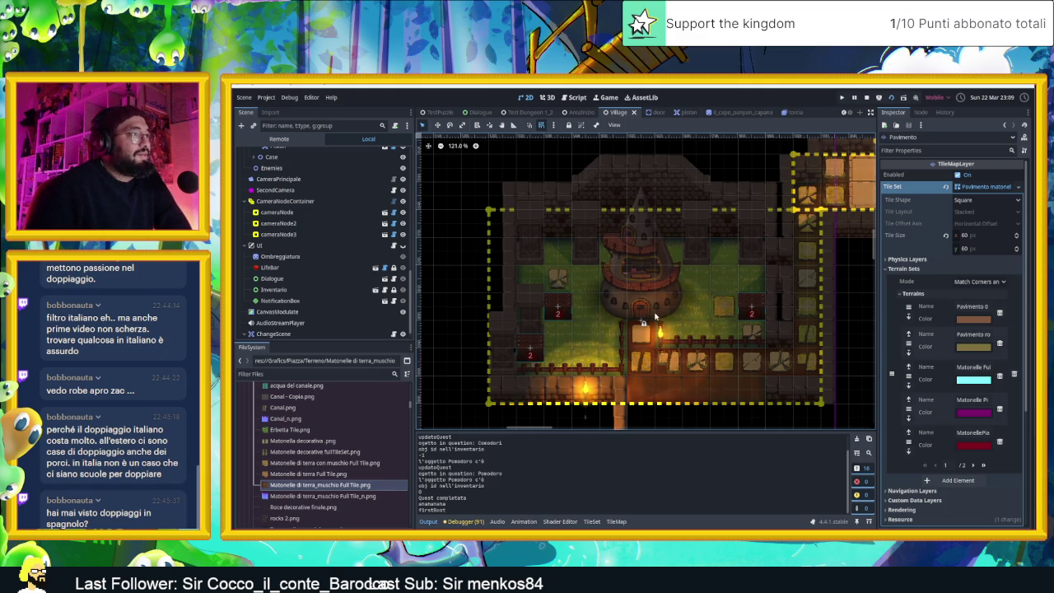
{"action": "scroll", "coordinate": [655, 313], "scroll_direction": "up", "scroll_amount": 3}
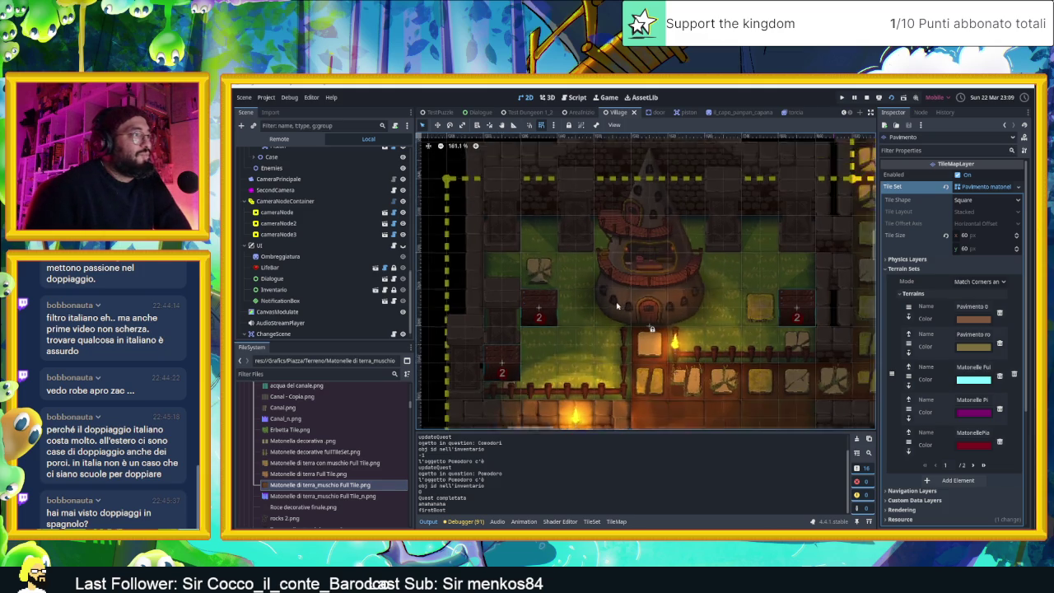
{"action": "scroll", "coordinate": [659, 318], "scroll_direction": "up", "scroll_amount": 1}
{"action": "scroll", "coordinate": [671, 321], "scroll_direction": "up", "scroll_amount": 2}
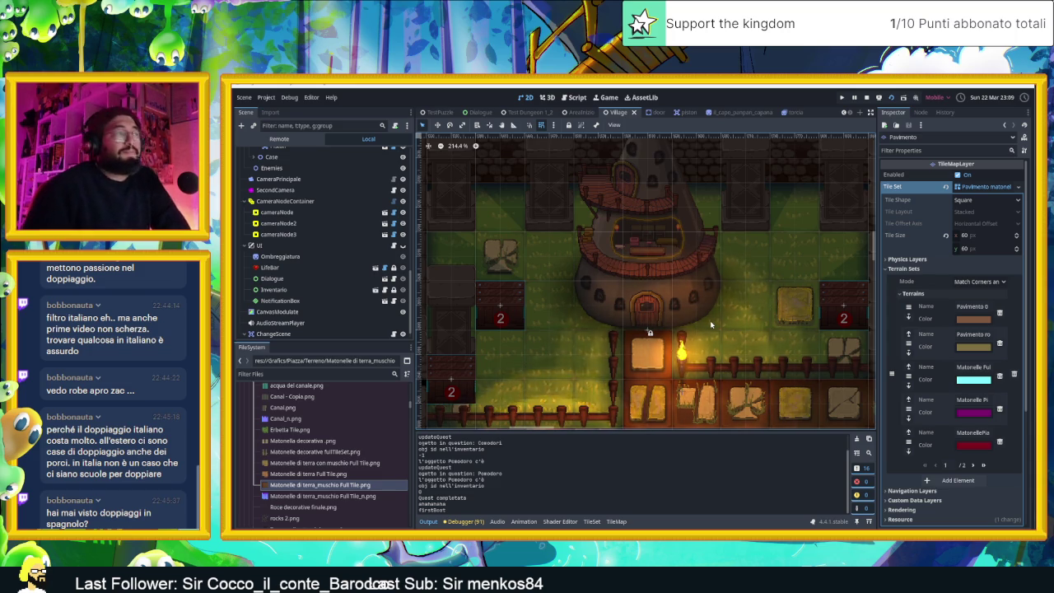
{"action": "scroll", "coordinate": [758, 373], "scroll_direction": "down", "scroll_amount": 1}
{"action": "scroll", "coordinate": [742, 362], "scroll_direction": "down", "scroll_amount": 1}
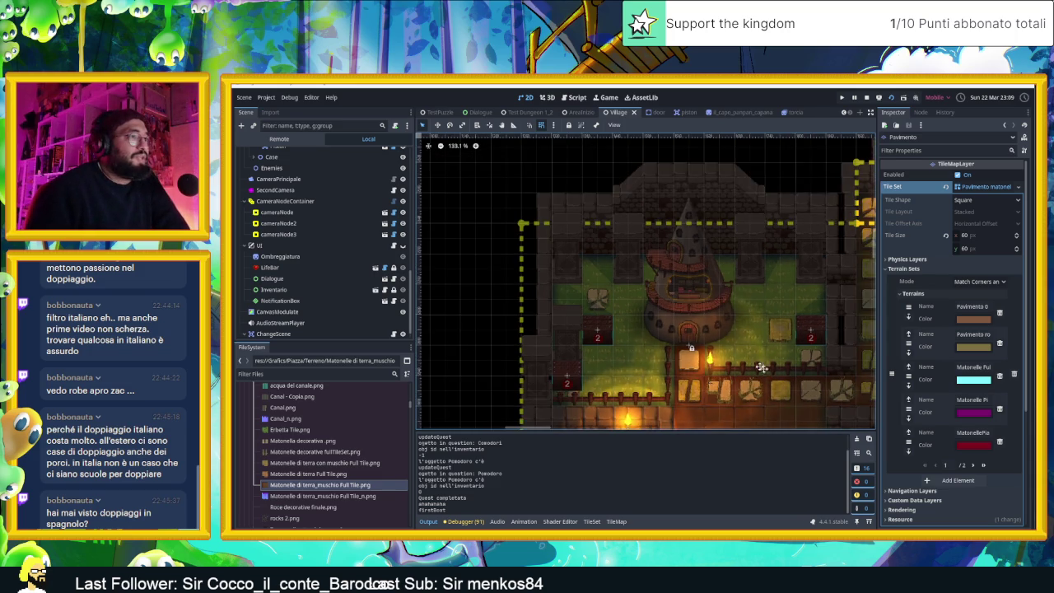
{"action": "scroll", "coordinate": [727, 350], "scroll_direction": "down", "scroll_amount": 1}
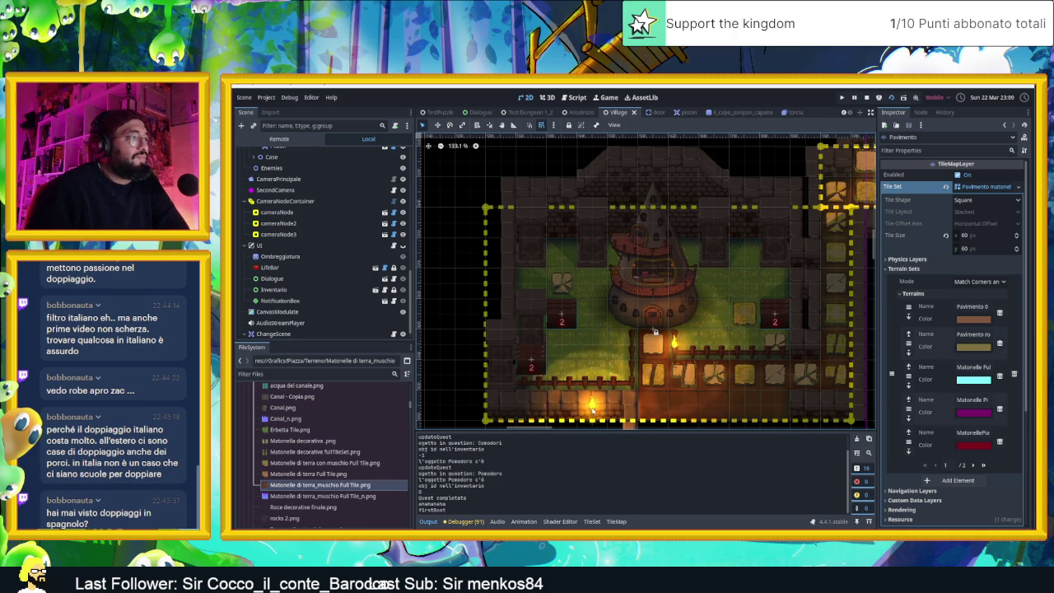
{"action": "left_click", "coordinate": [594, 417]}
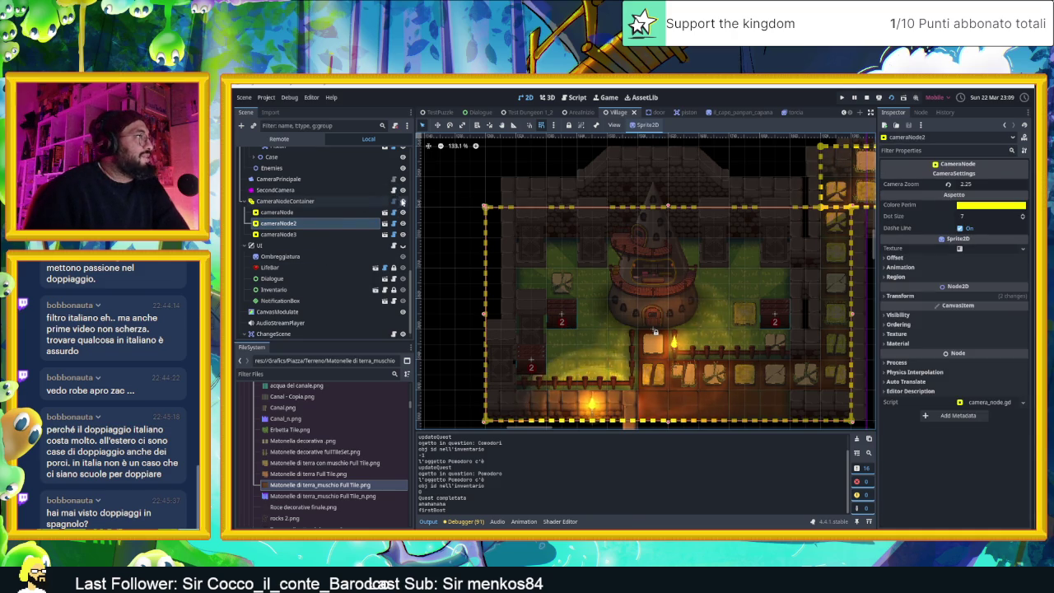
Hide the camera framing rectangles and try Torcia4 at several spots around the buildings
{"action": "left_click", "coordinate": [403, 201]}
{"action": "mouse_move", "coordinate": [592, 410]}
{"action": "left_mouse_down"}
{"action": "mouse_move", "coordinate": [563, 322]}
{"action": "mouse_move", "coordinate": [535, 283]}
{"action": "mouse_move", "coordinate": [551, 261]}
{"action": "mouse_move", "coordinate": [503, 226]}
{"action": "left_mouse_up"}
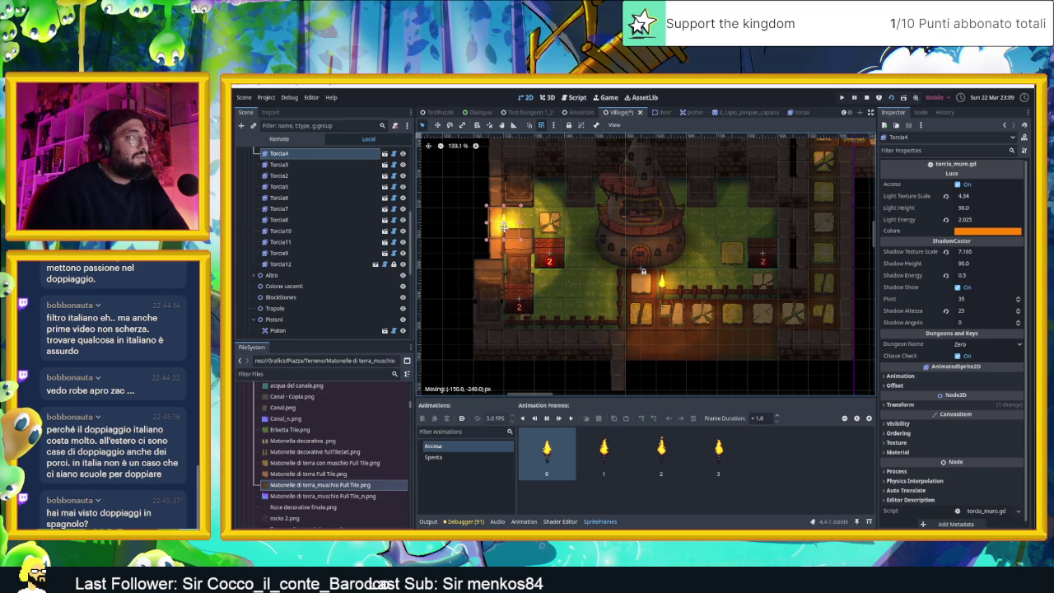
{"action": "mouse_move", "coordinate": [502, 222]}
{"action": "left_mouse_down"}
{"action": "mouse_move", "coordinate": [535, 282]}
{"action": "mouse_move", "coordinate": [519, 281]}
{"action": "mouse_move", "coordinate": [523, 191]}
{"action": "left_mouse_up"}
{"action": "scroll", "coordinate": [561, 262], "scroll_direction": "up", "scroll_amount": 3}
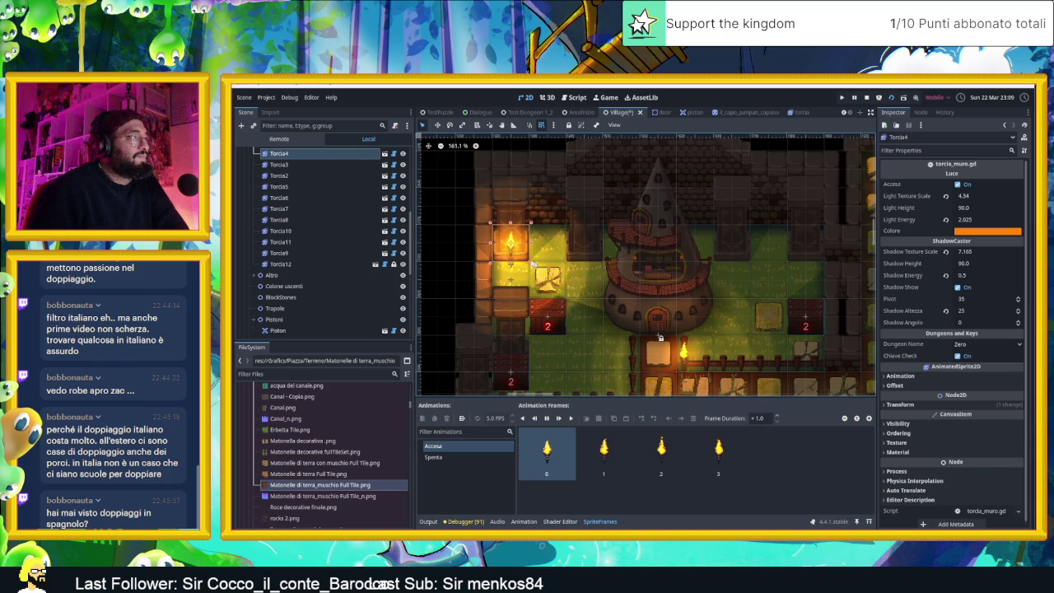
{"action": "scroll", "coordinate": [550, 257], "scroll_direction": "down", "scroll_amount": 2}
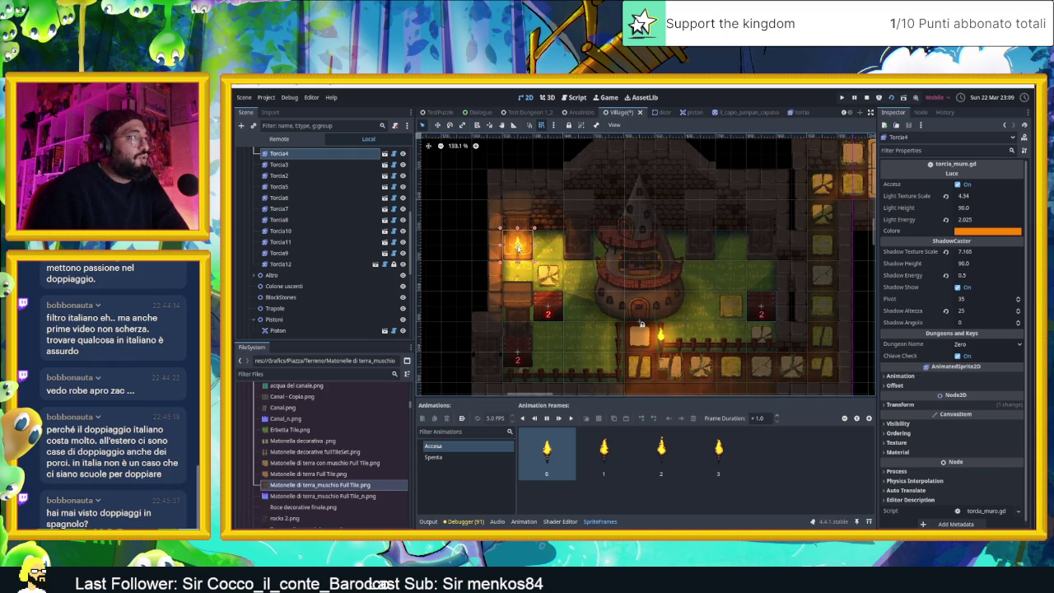
{"action": "left_click_drag", "start_coordinate": [519, 247], "coordinate": [758, 250]}
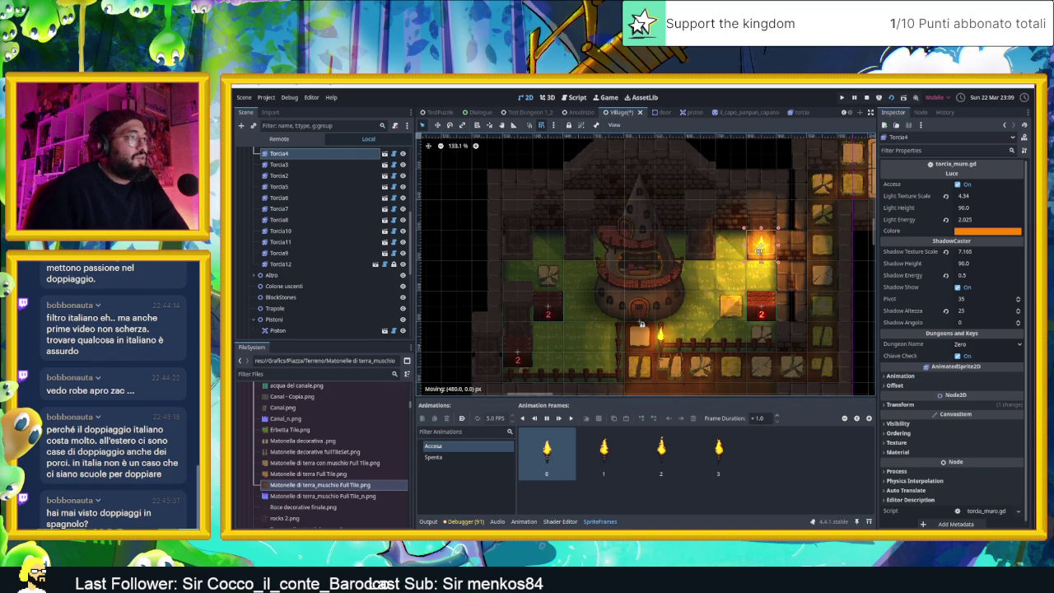
{"action": "mouse_move", "coordinate": [759, 249]}
{"action": "left_mouse_down"}
{"action": "mouse_move", "coordinate": [534, 312]}
{"action": "mouse_move", "coordinate": [486, 365]}
{"action": "left_mouse_up"}
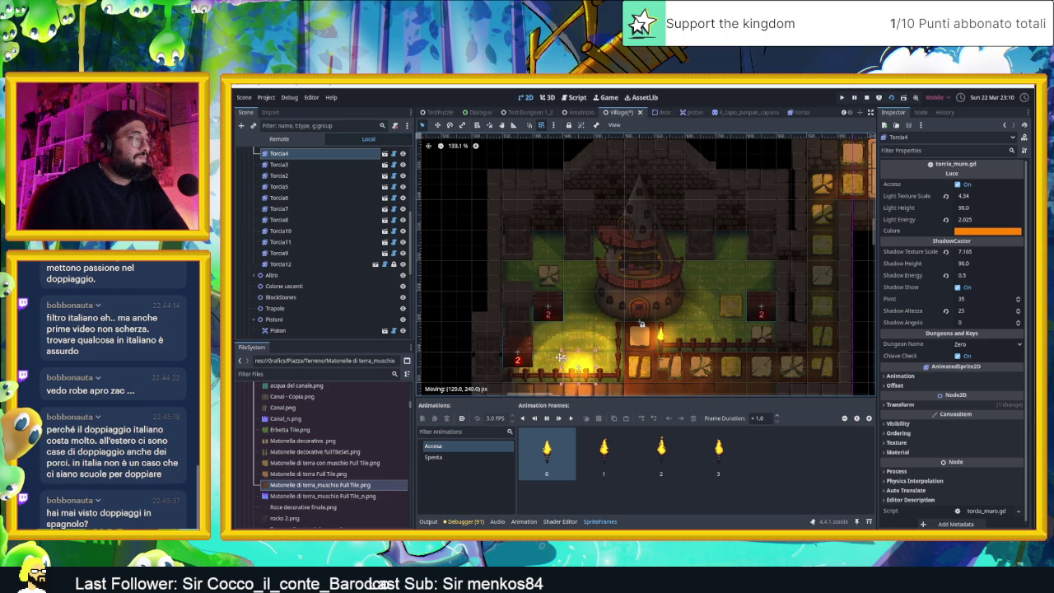
Settle Torcia4 at the lower middle of the village, below the fence near the house door
{"action": "scroll", "coordinate": [488, 330], "scroll_direction": "down", "scroll_amount": 3}
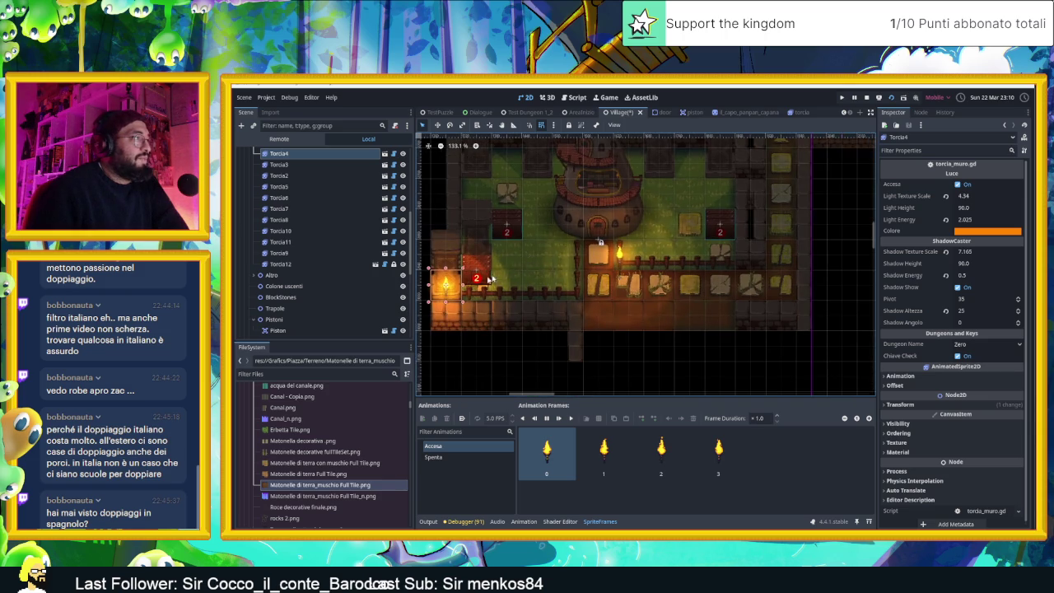
{"action": "left_click_drag", "start_coordinate": [449, 287], "coordinate": [563, 325]}
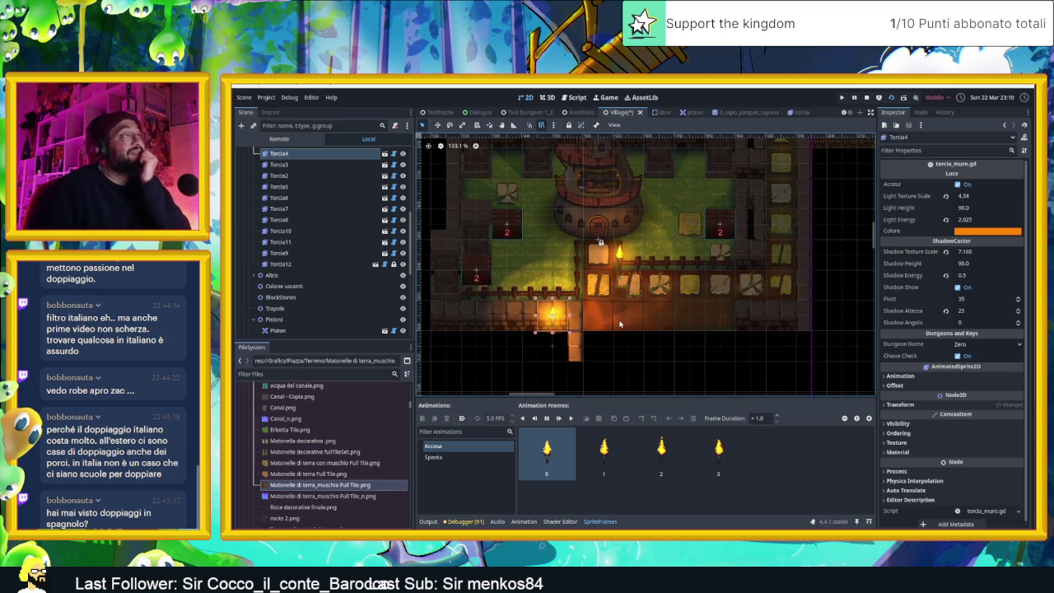
{"action": "left_click_drag", "start_coordinate": [683, 288], "coordinate": [737, 315]}
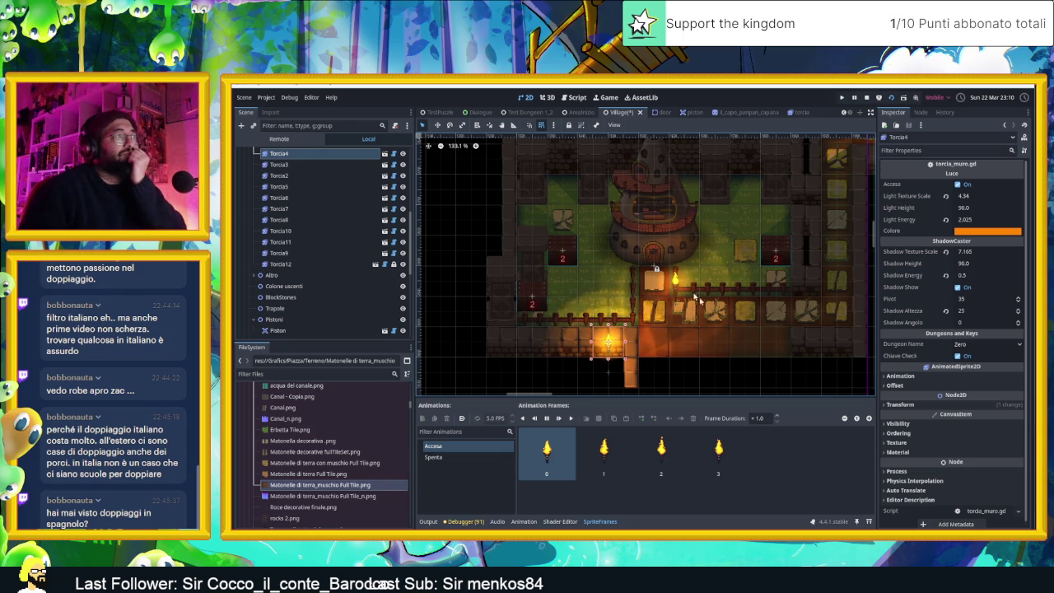
{"action": "scroll", "coordinate": [655, 272], "scroll_direction": "up", "scroll_amount": 2}
{"action": "scroll", "coordinate": [652, 278], "scroll_direction": "up", "scroll_amount": 3}
{"action": "scroll", "coordinate": [649, 287], "scroll_direction": "up", "scroll_amount": 2}
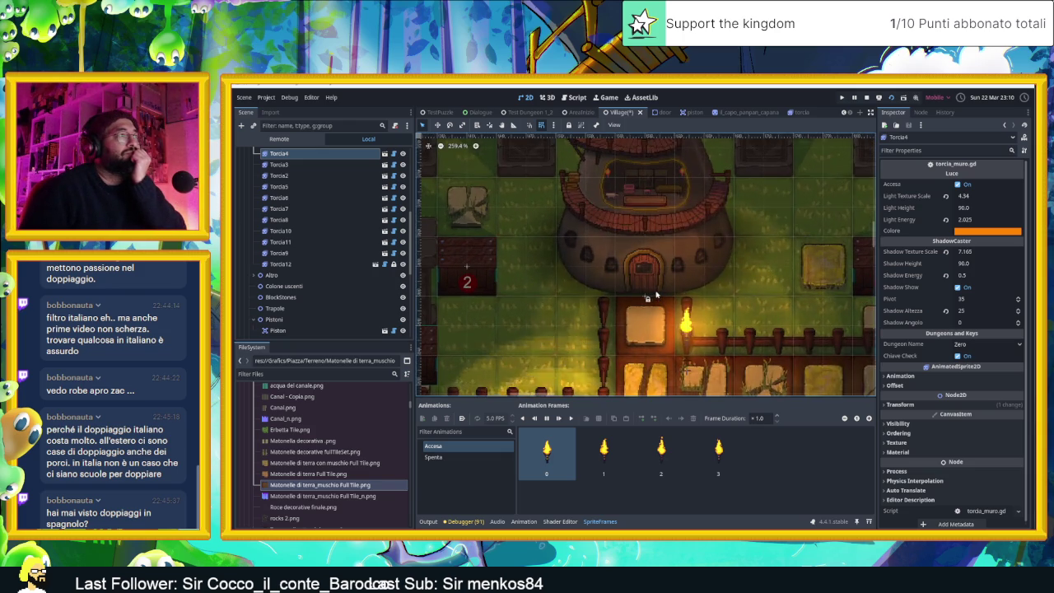
{"action": "scroll", "coordinate": [643, 299], "scroll_direction": "up", "scroll_amount": 3}
{"action": "left_click_drag", "start_coordinate": [689, 332], "coordinate": [739, 319]}
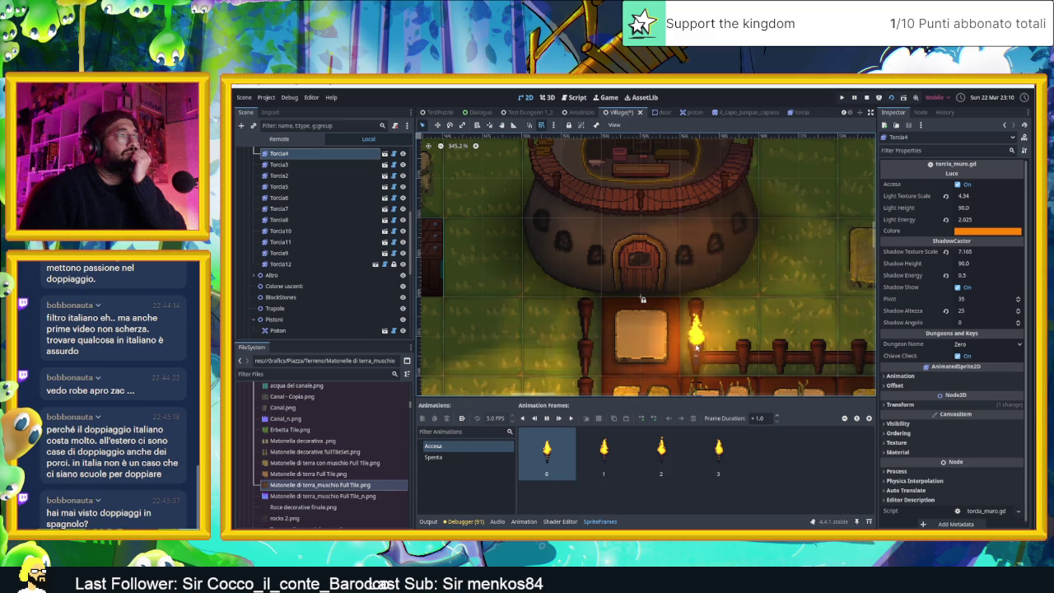
{"action": "left_click_drag", "start_coordinate": [739, 319], "coordinate": [606, 183]}
{"action": "scroll", "coordinate": [641, 280], "scroll_direction": "down", "scroll_amount": 4}
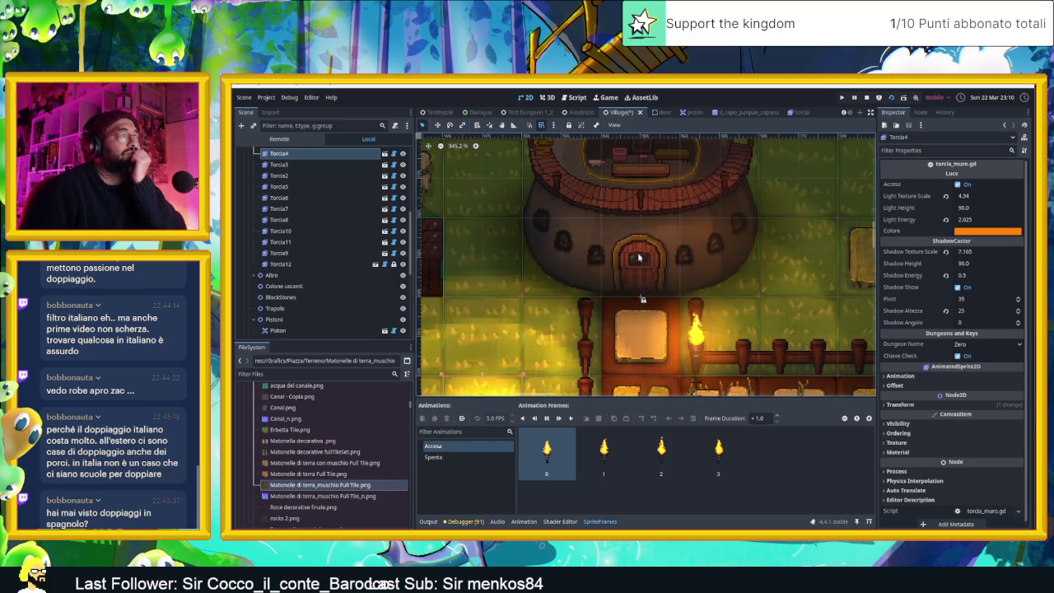
{"action": "mouse_move", "coordinate": [644, 297]}
{"action": "left_mouse_down"}
{"action": "mouse_move", "coordinate": [696, 206]}
{"action": "mouse_move", "coordinate": [660, 343]}
{"action": "left_mouse_up"}
Give the IlCapoPanpanCapana node a new CanvasTexture and expand its Diffuse and NormalMap slots
{"action": "left_click", "coordinate": [667, 188]}
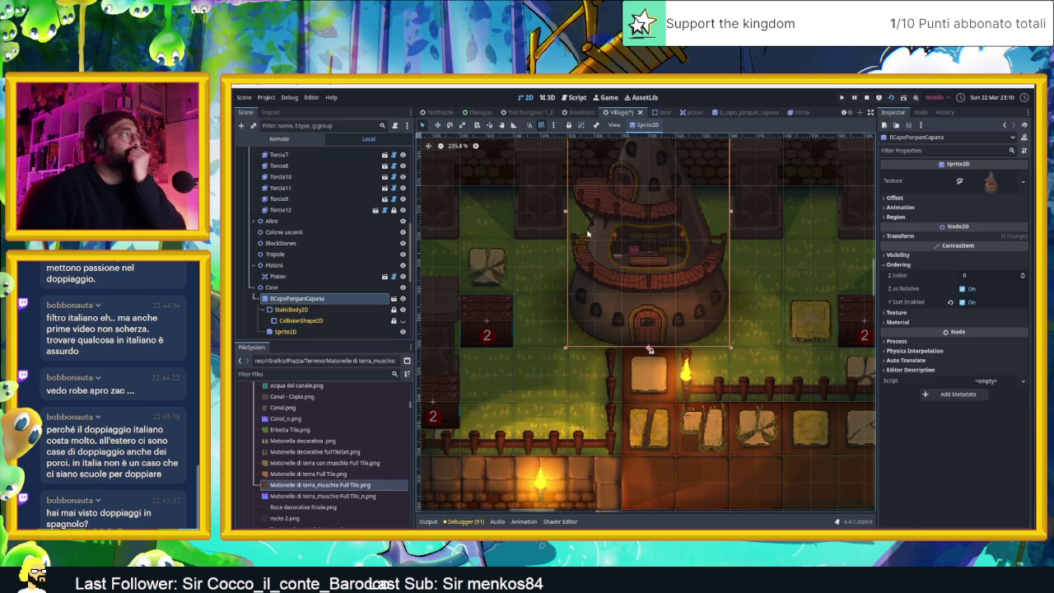
{"action": "left_click", "coordinate": [346, 331]}
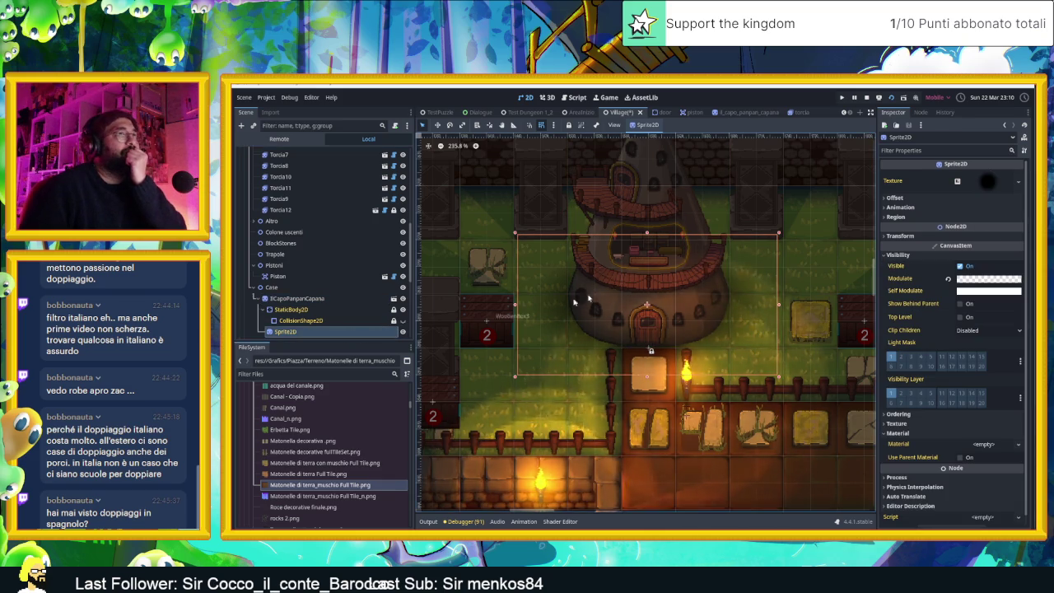
{"action": "left_click", "coordinate": [352, 299]}
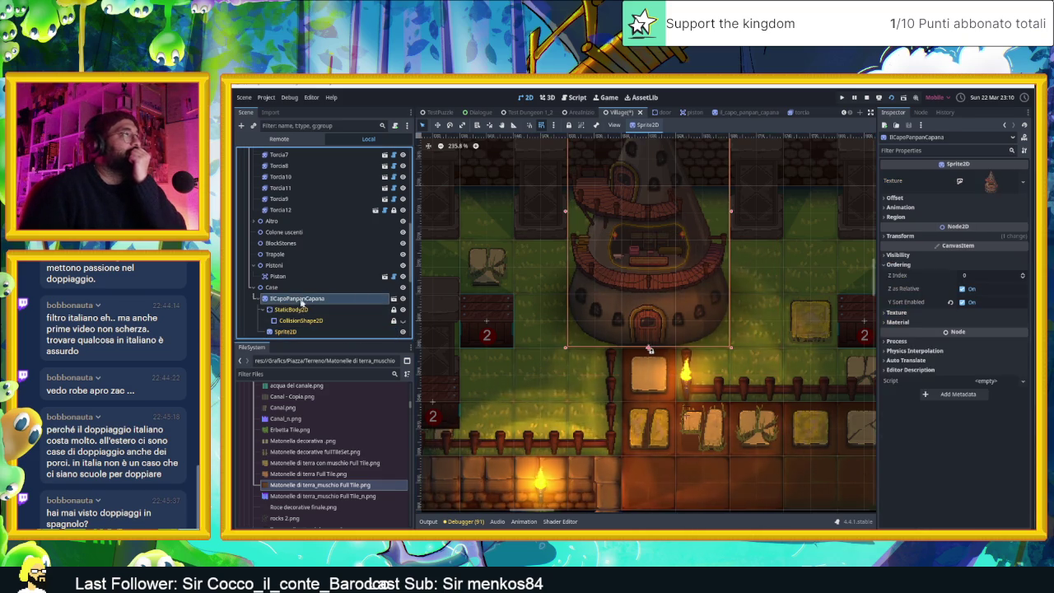
{"action": "left_click", "coordinate": [1024, 183]}
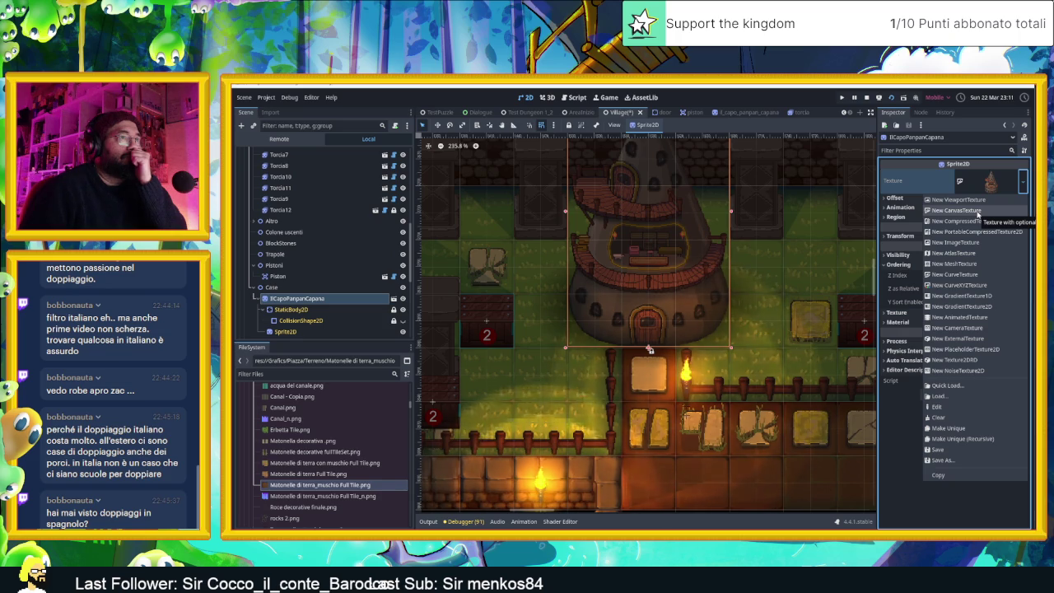
{"action": "left_click", "coordinate": [956, 211]}
{"action": "left_click", "coordinate": [988, 174]}
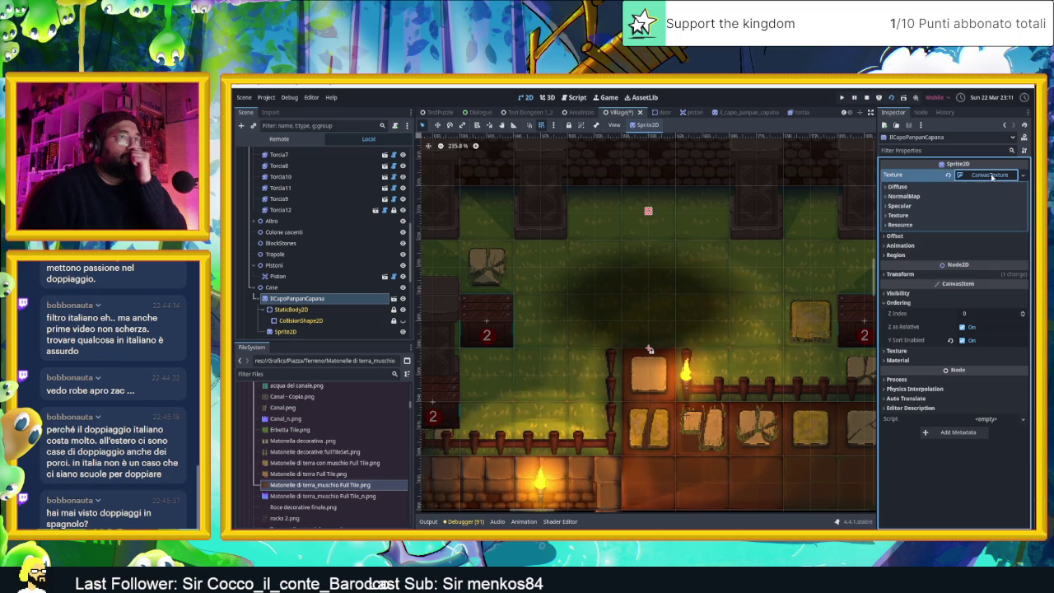
{"action": "left_click", "coordinate": [922, 187]}
{"action": "left_click", "coordinate": [914, 208]}
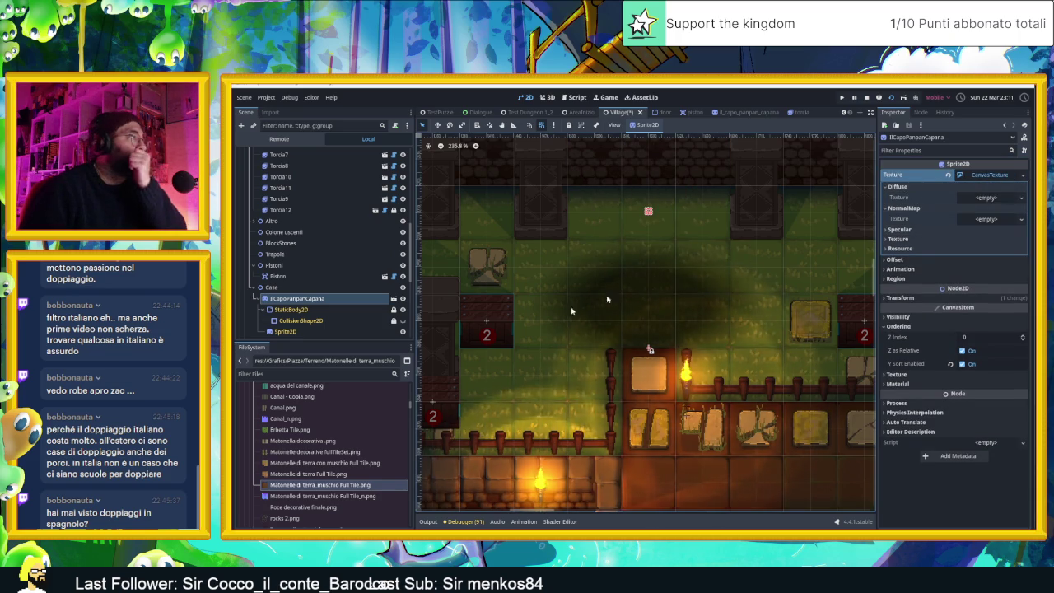
Assign Il capo panpan Capana.png as Diffuse and Il capo panpan Capana_n.png as NormalMap
{"action": "left_click", "coordinate": [309, 374]}
{"action": "type", "text": "pann"}
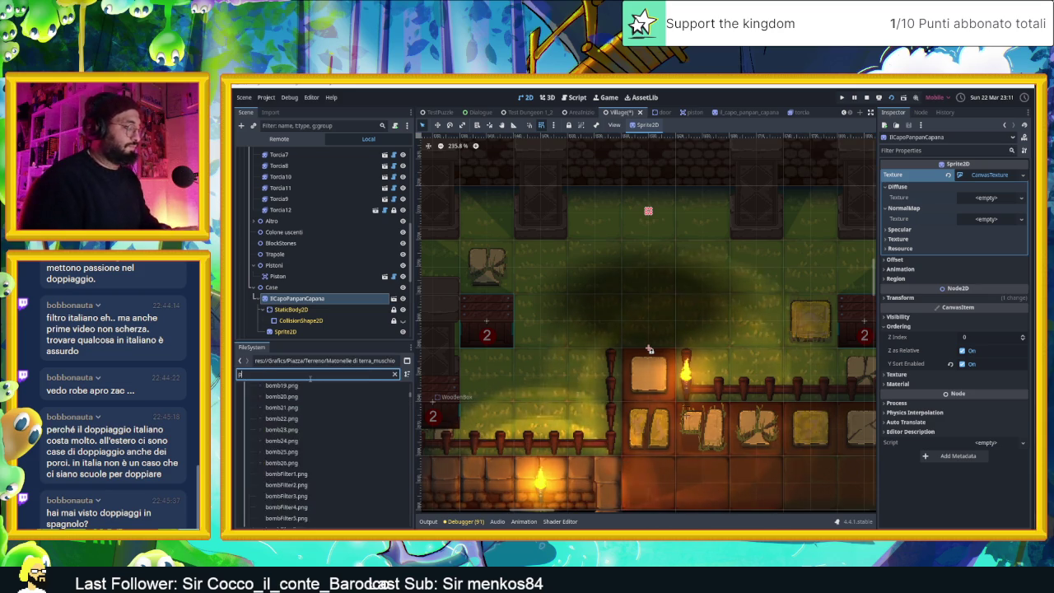
{"action": "key", "text": "BackSpace"}
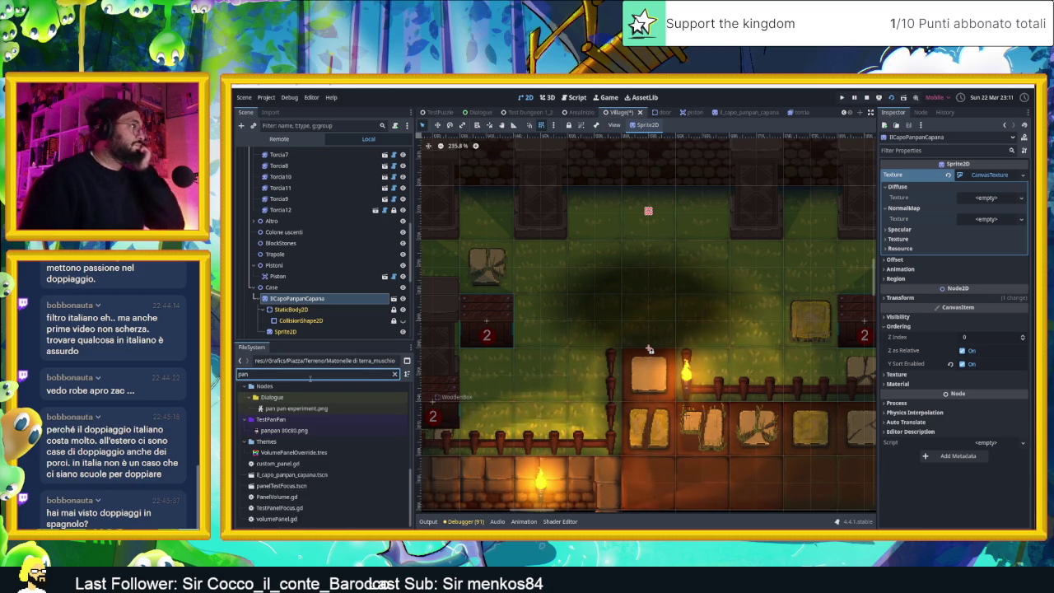
{"action": "scroll", "coordinate": [303, 442], "scroll_direction": "down", "scroll_amount": 2}
{"action": "scroll", "coordinate": [309, 442], "scroll_direction": "down", "scroll_amount": 3}
{"action": "scroll", "coordinate": [315, 444], "scroll_direction": "down", "scroll_amount": 3}
{"action": "left_click_drag", "start_coordinate": [316, 443], "coordinate": [965, 191]}
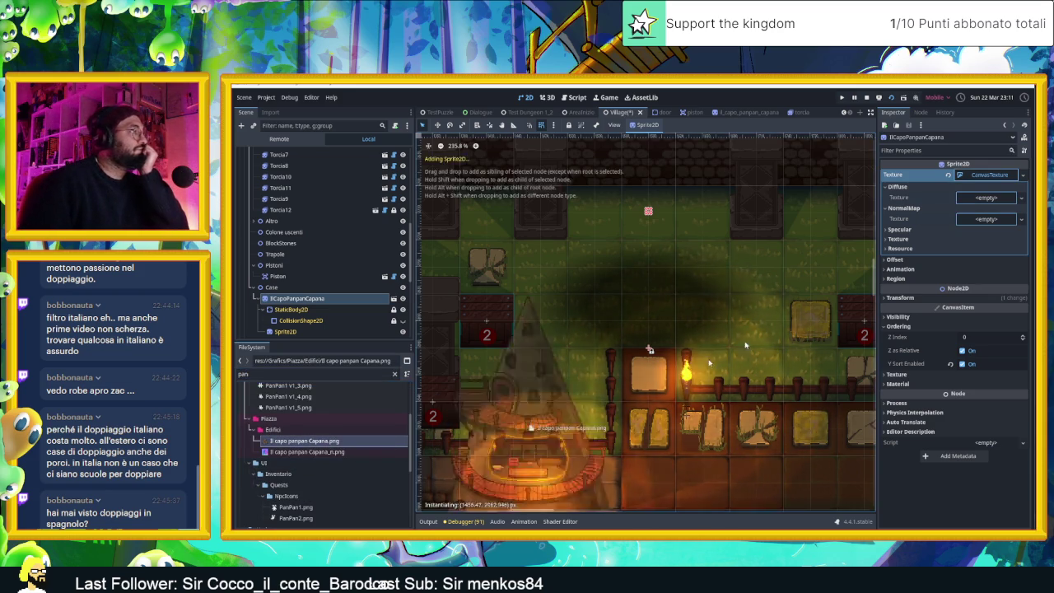
{"action": "left_click_drag", "start_coordinate": [982, 198], "coordinate": [984, 198]}
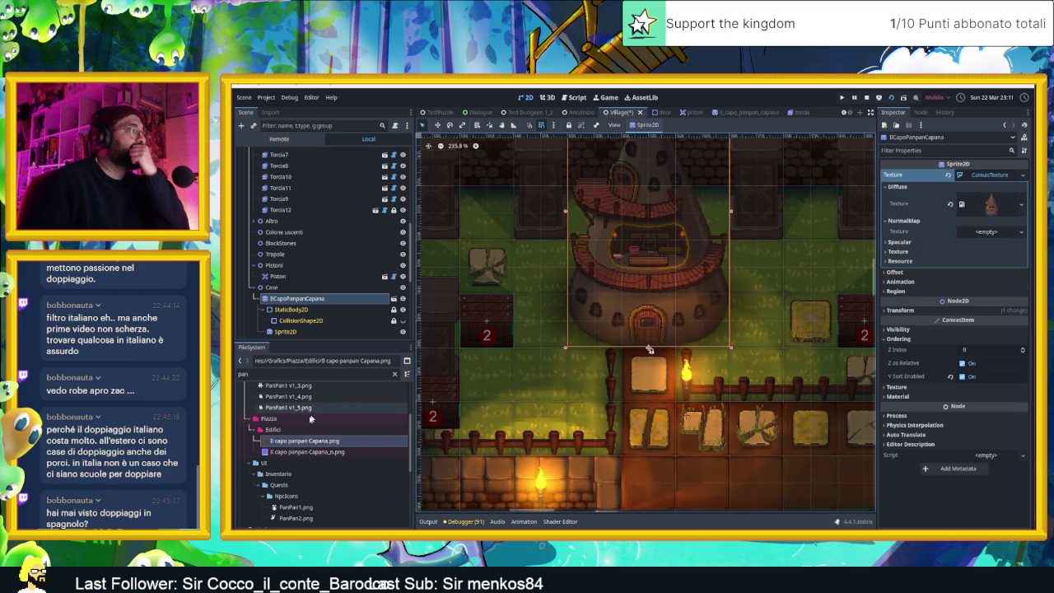
{"action": "mouse_move", "coordinate": [329, 451]}
{"action": "left_mouse_down"}
{"action": "mouse_move", "coordinate": [947, 260]}
{"action": "mouse_move", "coordinate": [988, 232]}
{"action": "left_mouse_up"}
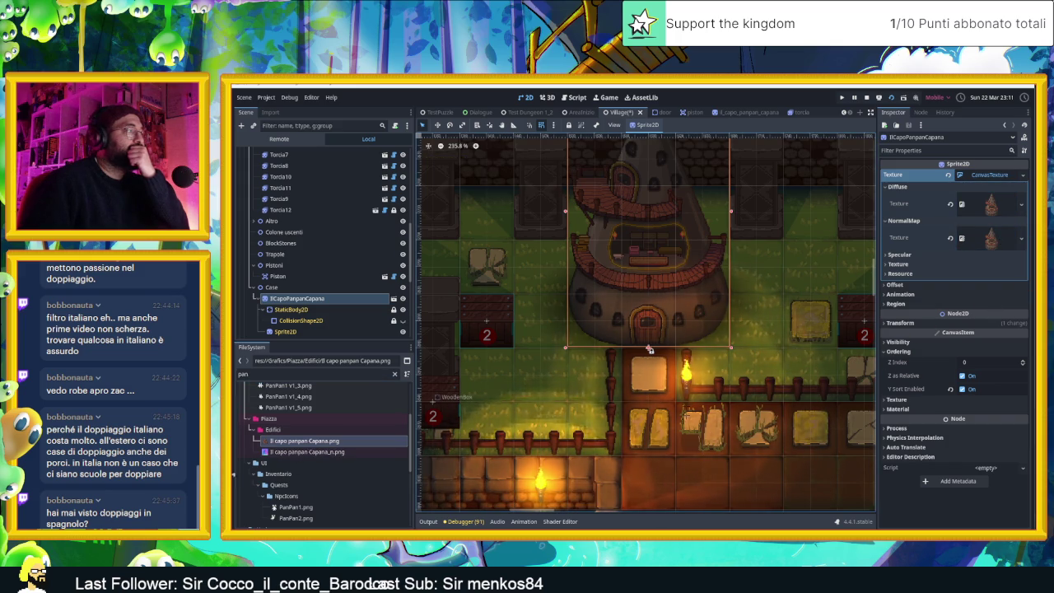
{"action": "left_click_drag", "start_coordinate": [306, 452], "coordinate": [991, 238]}
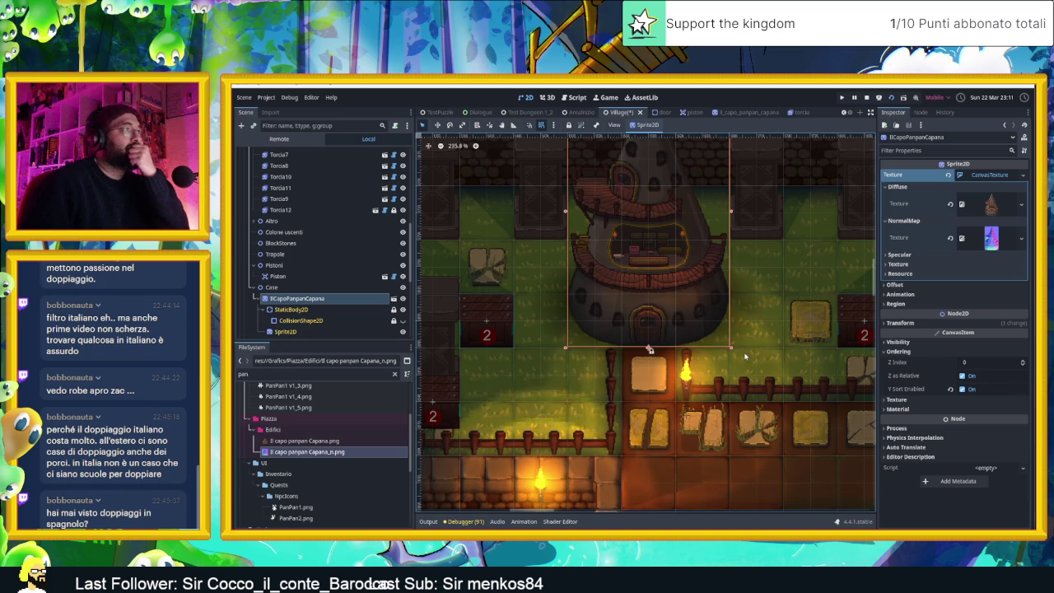
{"action": "left_click", "coordinate": [537, 484]}
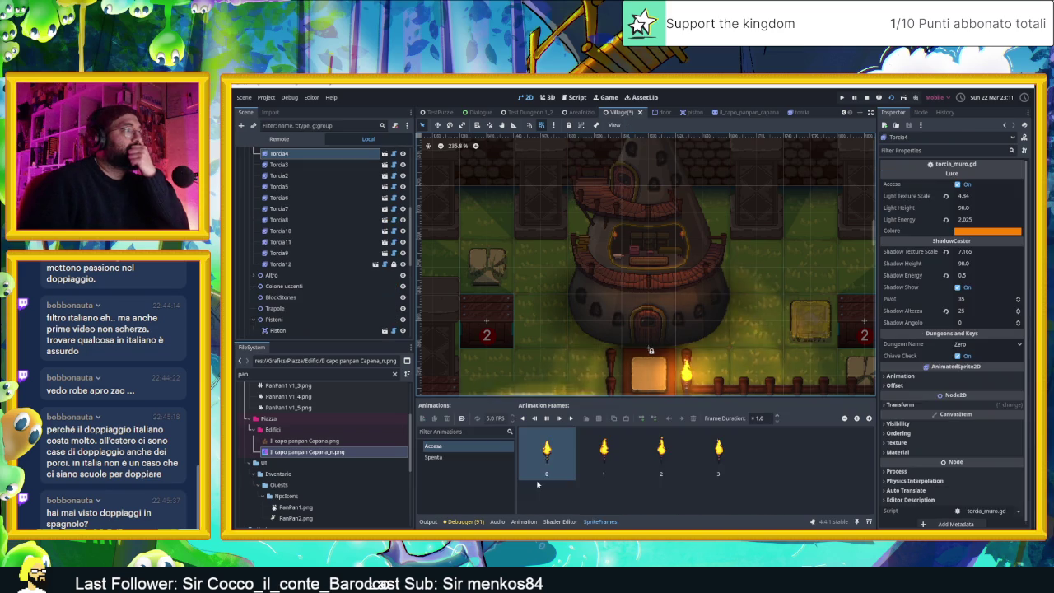
Move the torch up and place it against the tower
{"action": "scroll", "coordinate": [576, 313], "scroll_direction": "down", "scroll_amount": 3}
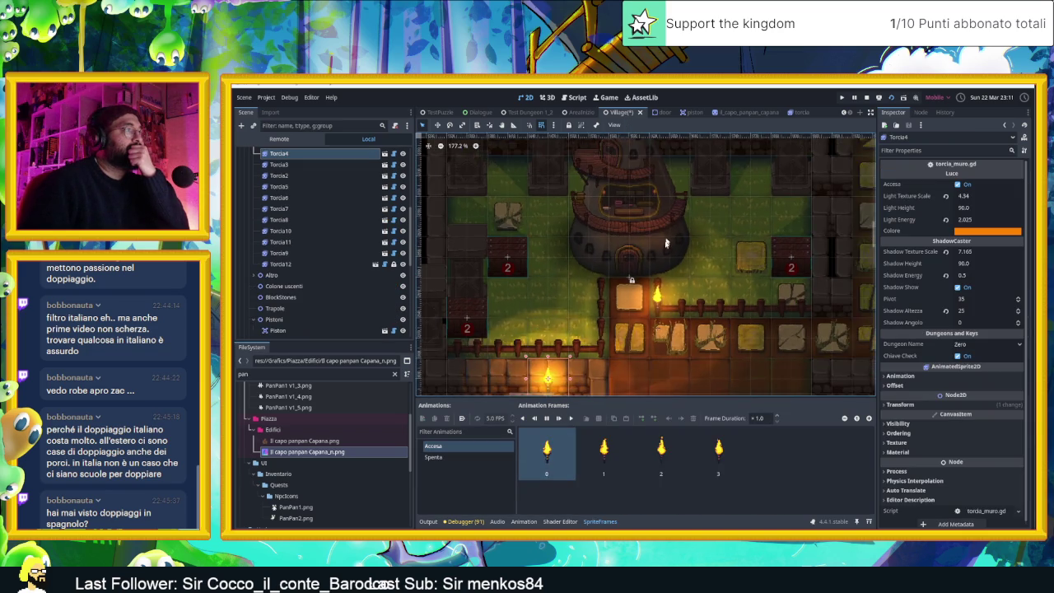
{"action": "scroll", "coordinate": [668, 314], "scroll_direction": "down", "scroll_amount": 1}
{"action": "mouse_move", "coordinate": [577, 390]}
{"action": "left_mouse_down"}
{"action": "mouse_move", "coordinate": [561, 244]}
{"action": "mouse_move", "coordinate": [586, 272]}
{"action": "mouse_move", "coordinate": [709, 265]}
{"action": "mouse_move", "coordinate": [682, 189]}
{"action": "left_mouse_up"}
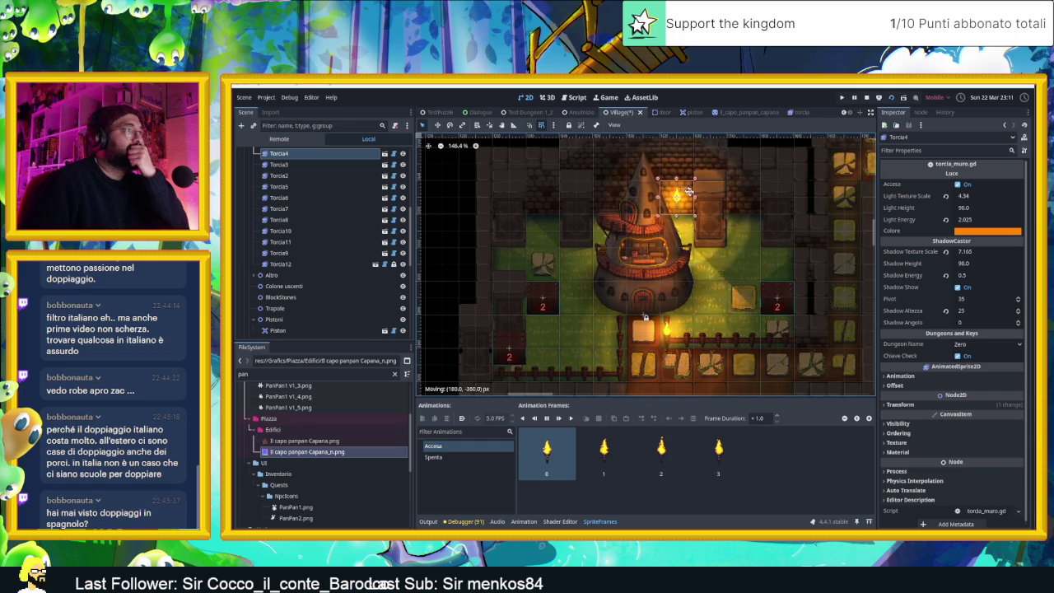
{"action": "mouse_move", "coordinate": [688, 191]}
{"action": "left_mouse_down"}
{"action": "mouse_move", "coordinate": [718, 216]}
{"action": "mouse_move", "coordinate": [596, 168]}
{"action": "mouse_move", "coordinate": [570, 215]}
{"action": "mouse_move", "coordinate": [492, 264]}
{"action": "mouse_move", "coordinate": [775, 270]}
{"action": "mouse_move", "coordinate": [760, 244]}
{"action": "mouse_move", "coordinate": [635, 223]}
{"action": "mouse_move", "coordinate": [431, 313]}
{"action": "mouse_move", "coordinate": [466, 330]}
{"action": "left_mouse_up"}
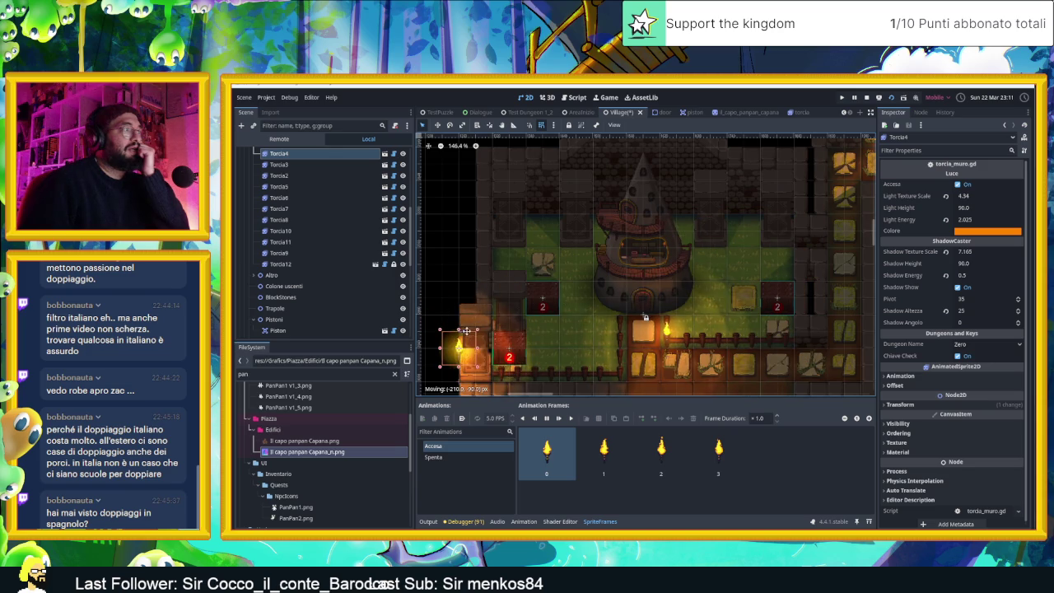
Duplicate the torch and nudge the copy into place beside the tower door
{"action": "scroll", "coordinate": [620, 319], "scroll_direction": "up", "scroll_amount": 3}
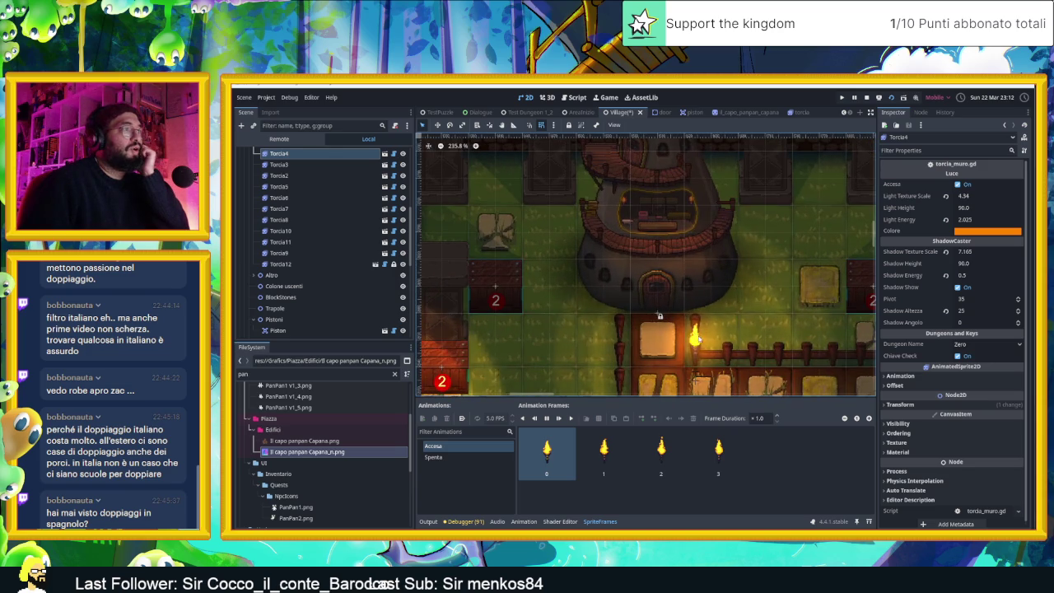
{"action": "key", "text": "ctrl+d"}
{"action": "key", "text": "ctrl+d"}
{"action": "mouse_move", "coordinate": [696, 352]}
{"action": "left_mouse_down"}
{"action": "mouse_move", "coordinate": [702, 284]}
{"action": "mouse_move", "coordinate": [691, 311]}
{"action": "left_mouse_up"}
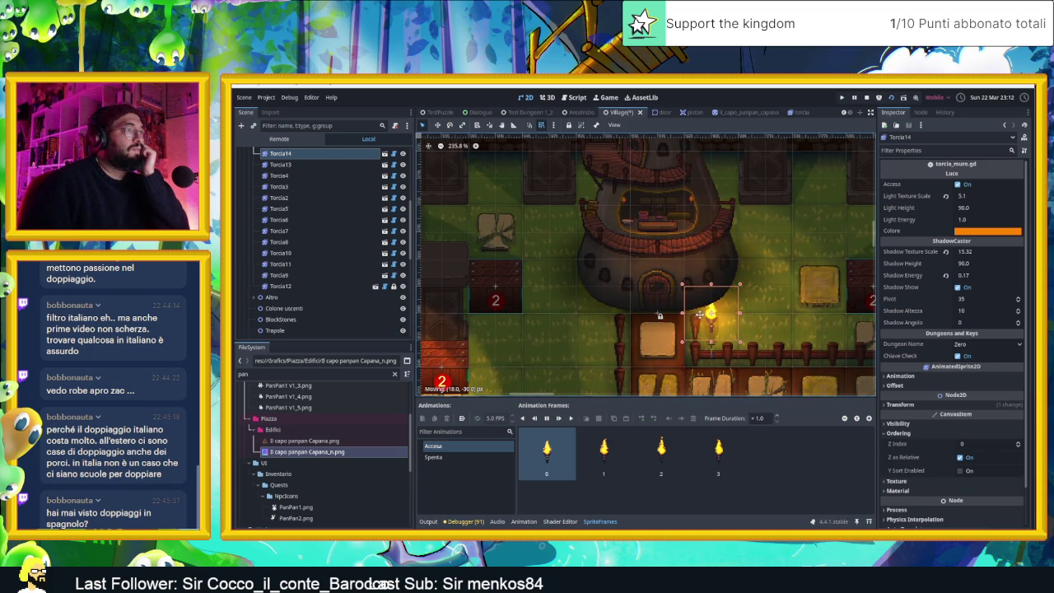
{"action": "key", "text": "Right"}
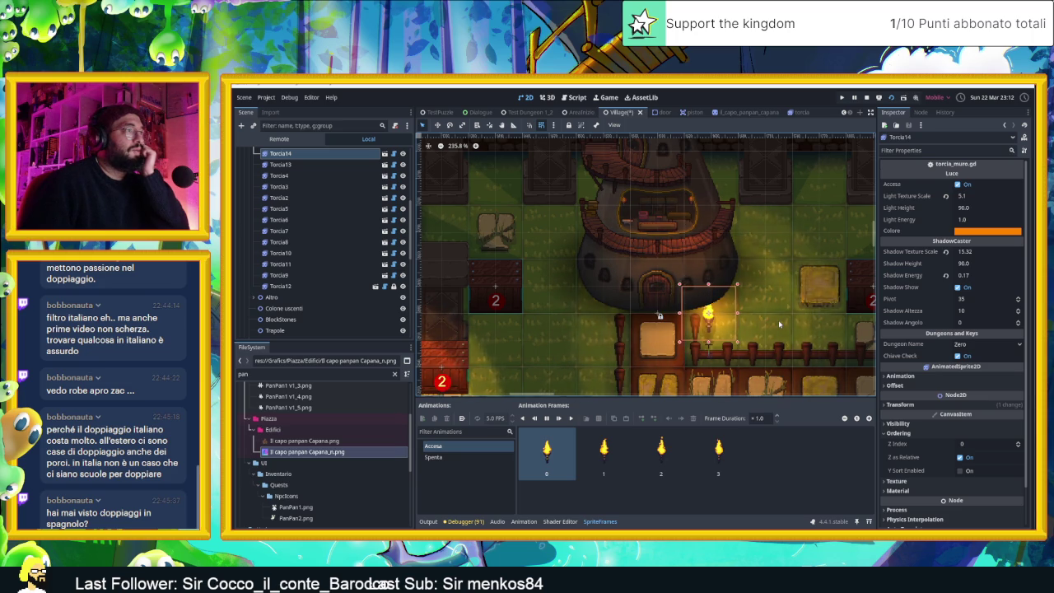
{"action": "key", "text": "Left"}
{"action": "key", "text": "Left"}
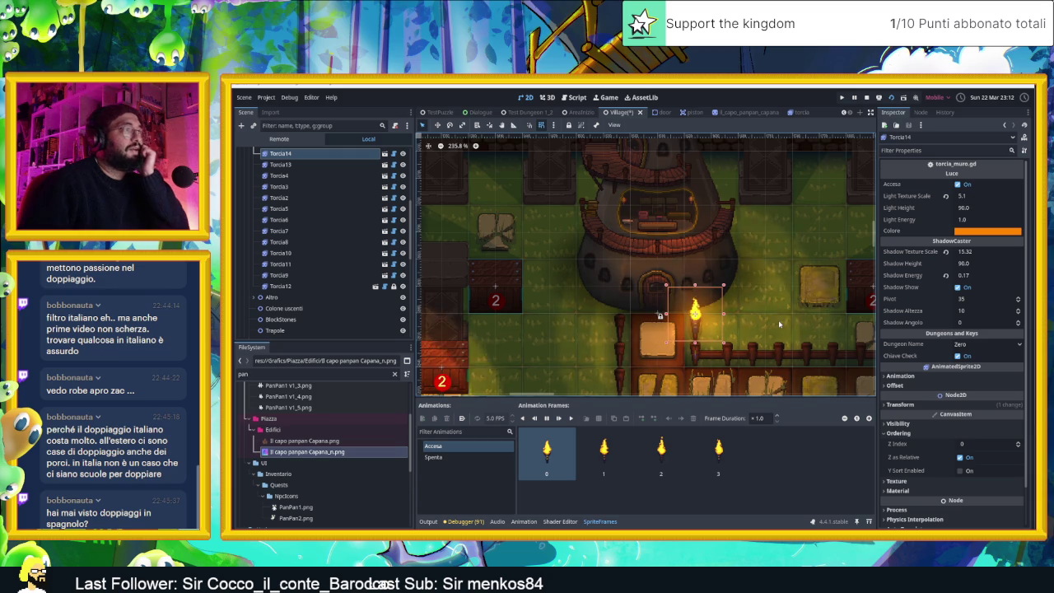
Select Torcia4, inspect its lighting on the house, and launch a test run
{"action": "left_click", "coordinate": [532, 338]}
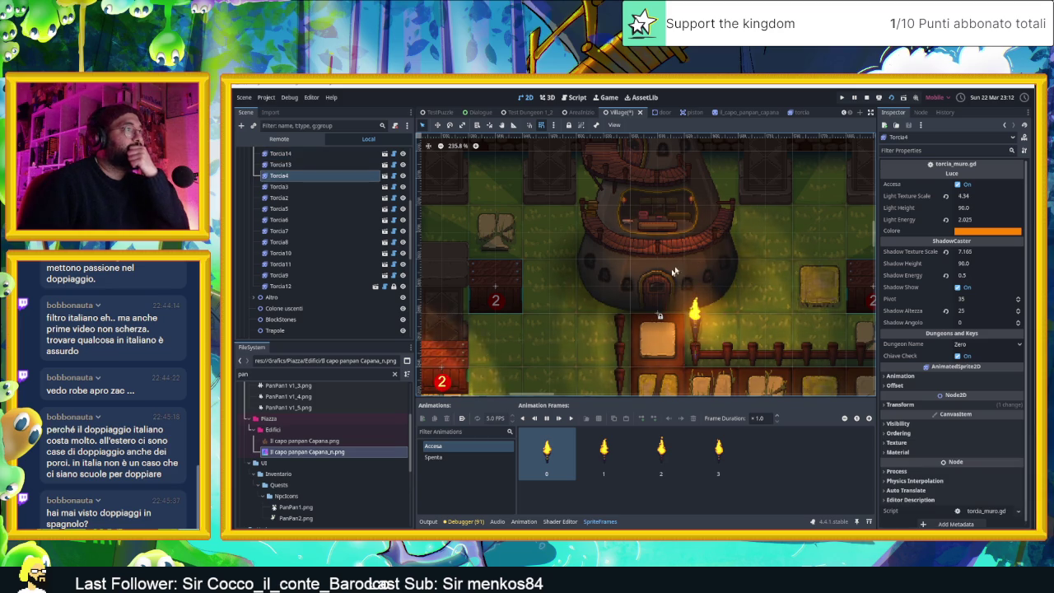
{"action": "scroll", "coordinate": [667, 296], "scroll_direction": "up", "scroll_amount": 3}
{"action": "scroll", "coordinate": [667, 296], "scroll_direction": "up", "scroll_amount": 3}
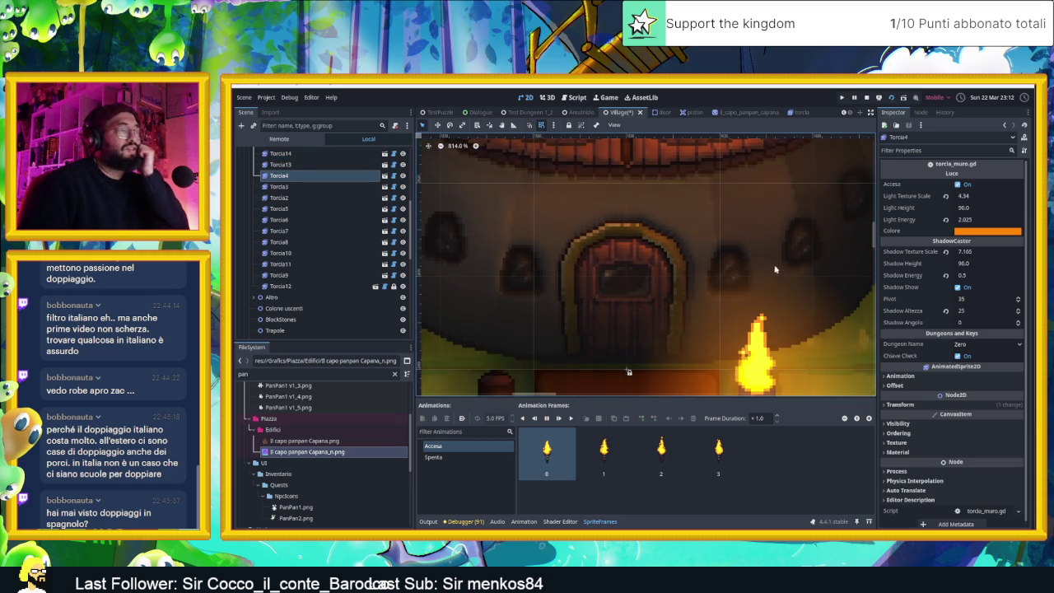
{"action": "scroll", "coordinate": [766, 259], "scroll_direction": "down", "scroll_amount": 2}
{"action": "scroll", "coordinate": [733, 283], "scroll_direction": "down", "scroll_amount": 2}
{"action": "scroll", "coordinate": [728, 294], "scroll_direction": "down", "scroll_amount": 2}
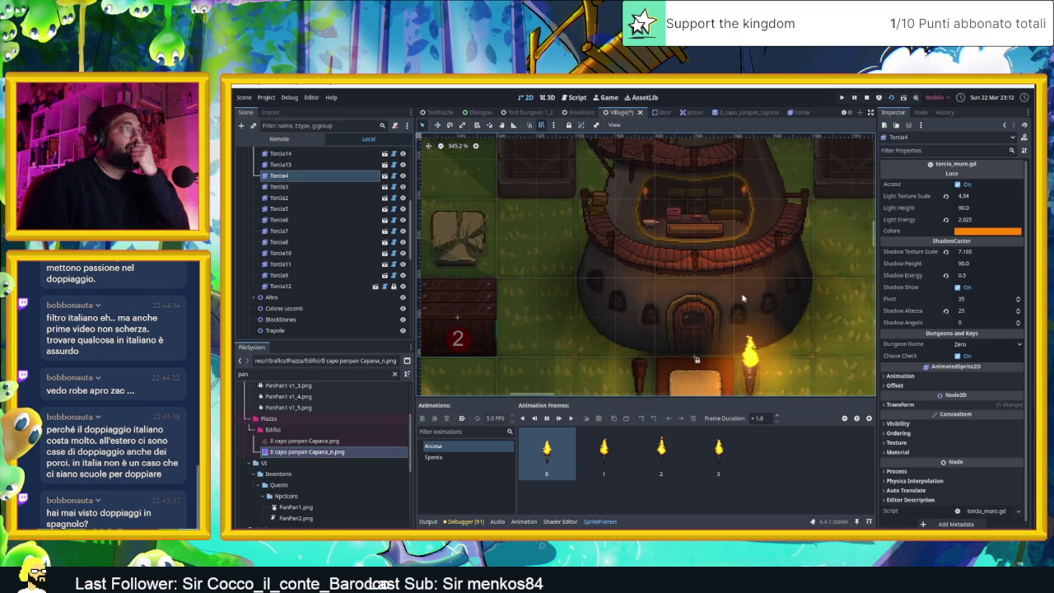
{"action": "scroll", "coordinate": [695, 282], "scroll_direction": "up", "scroll_amount": 3}
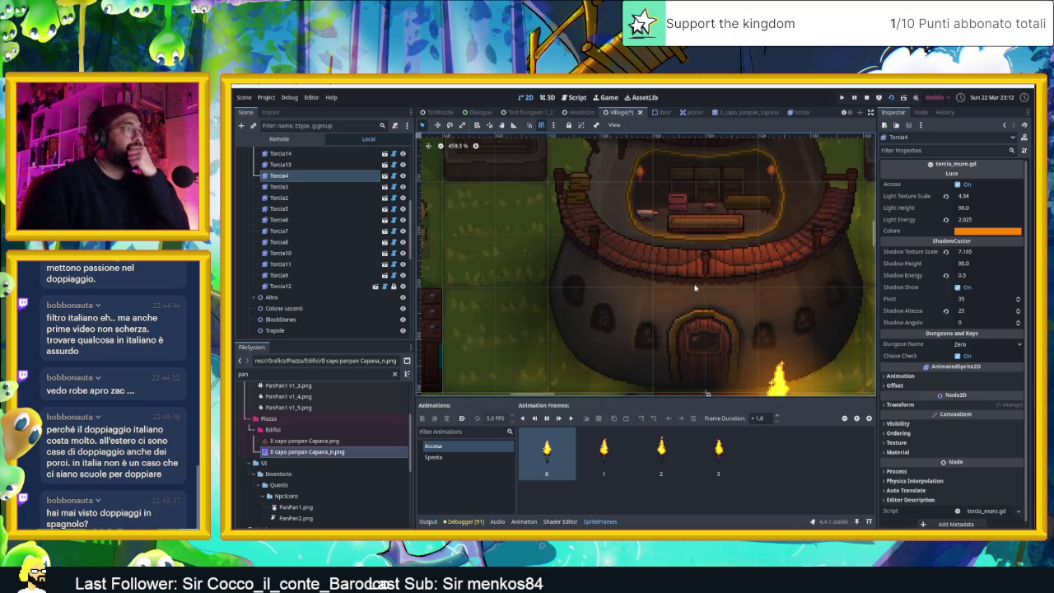
{"action": "scroll", "coordinate": [738, 314], "scroll_direction": "down", "scroll_amount": 2}
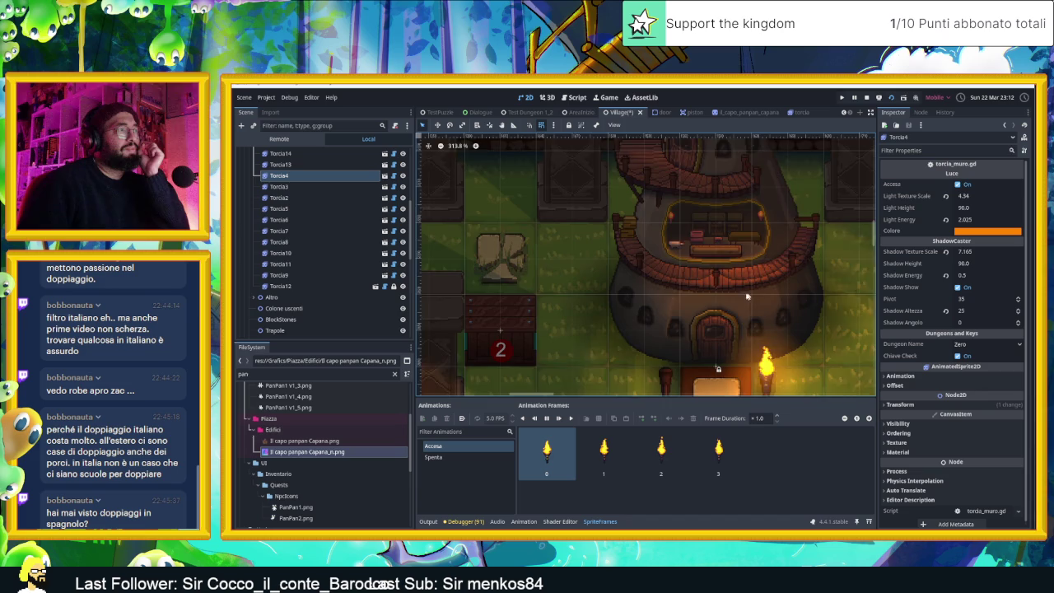
{"action": "scroll", "coordinate": [747, 297], "scroll_direction": "up", "scroll_amount": 2}
{"action": "scroll", "coordinate": [775, 375], "scroll_direction": "down", "scroll_amount": 3}
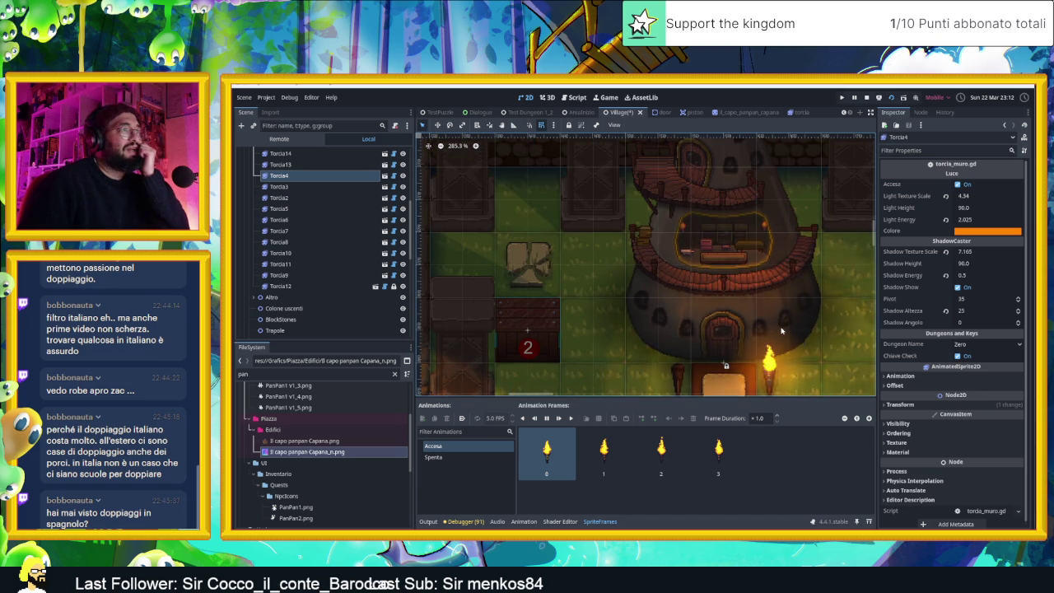
{"action": "scroll", "coordinate": [776, 331], "scroll_direction": "down", "scroll_amount": 3}
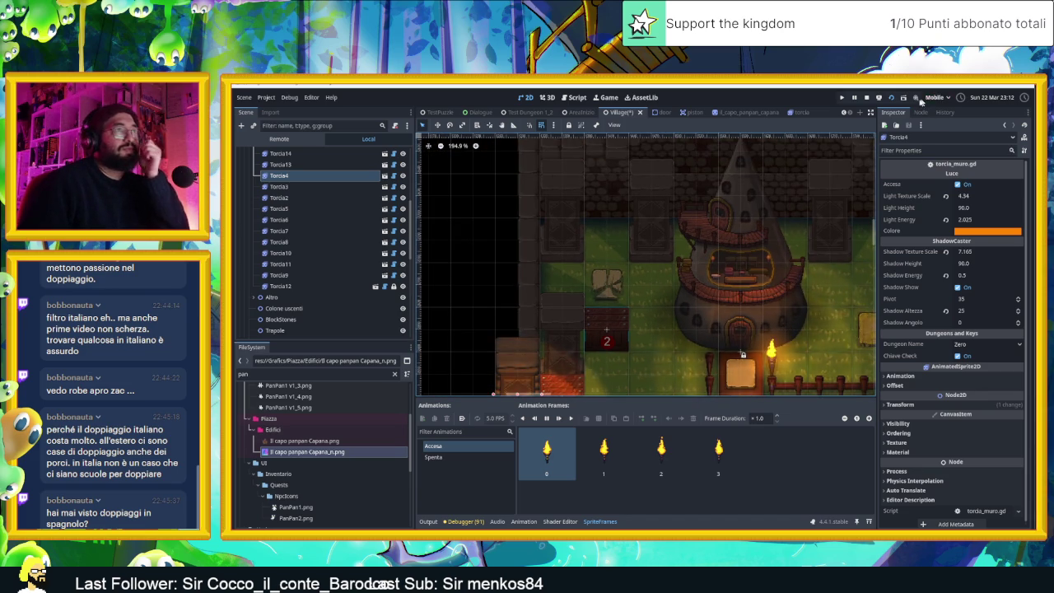
{"action": "left_click", "coordinate": [869, 99]}
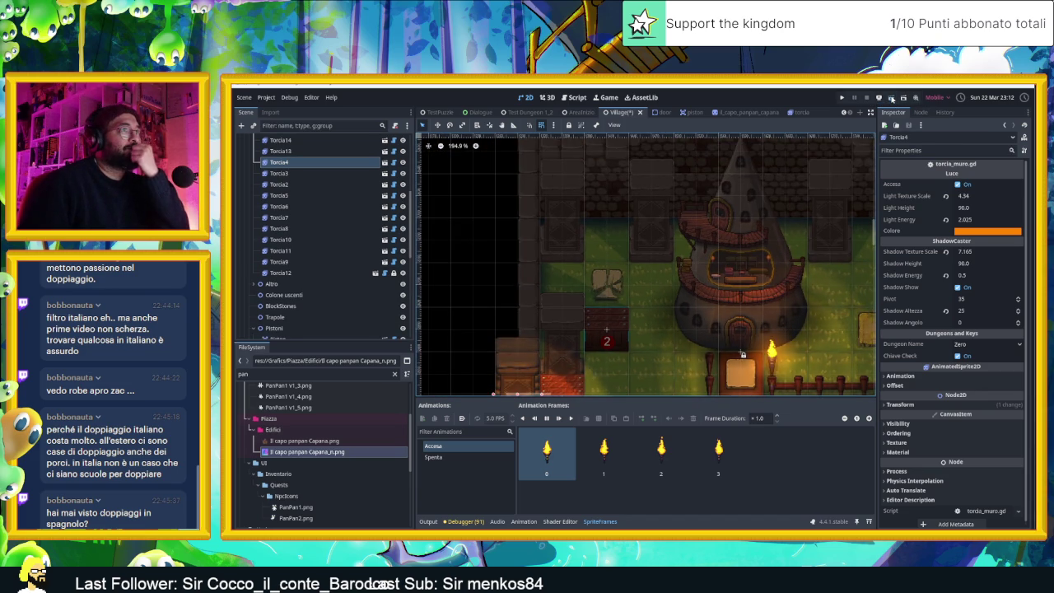
Save, walk the slime left and up to the torch-lit tower door, then stop the game
{"action": "key", "text": "ctrl+s"}
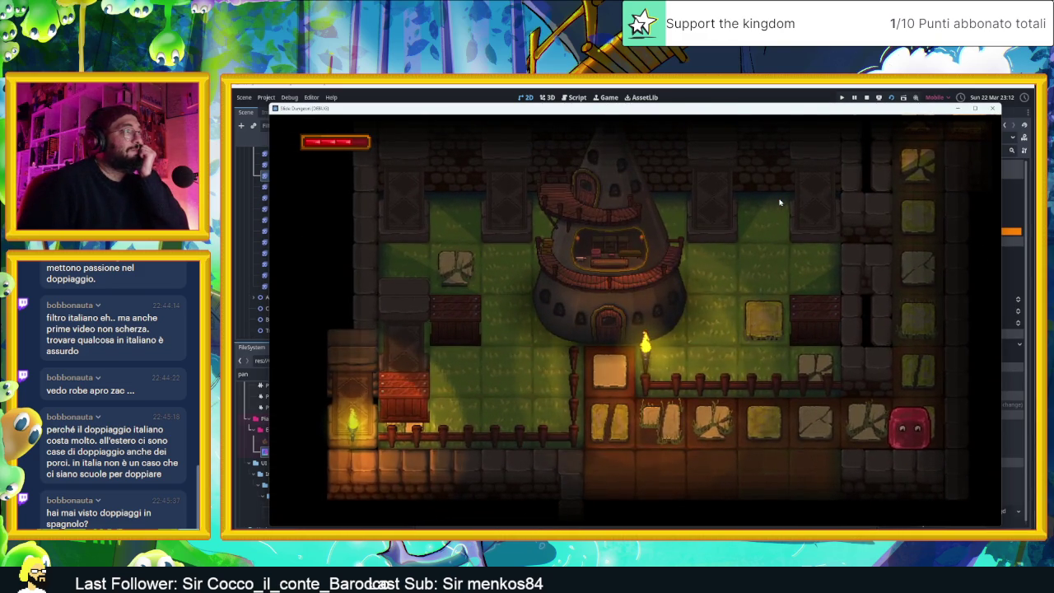
{"action": "key", "text": "Left"}
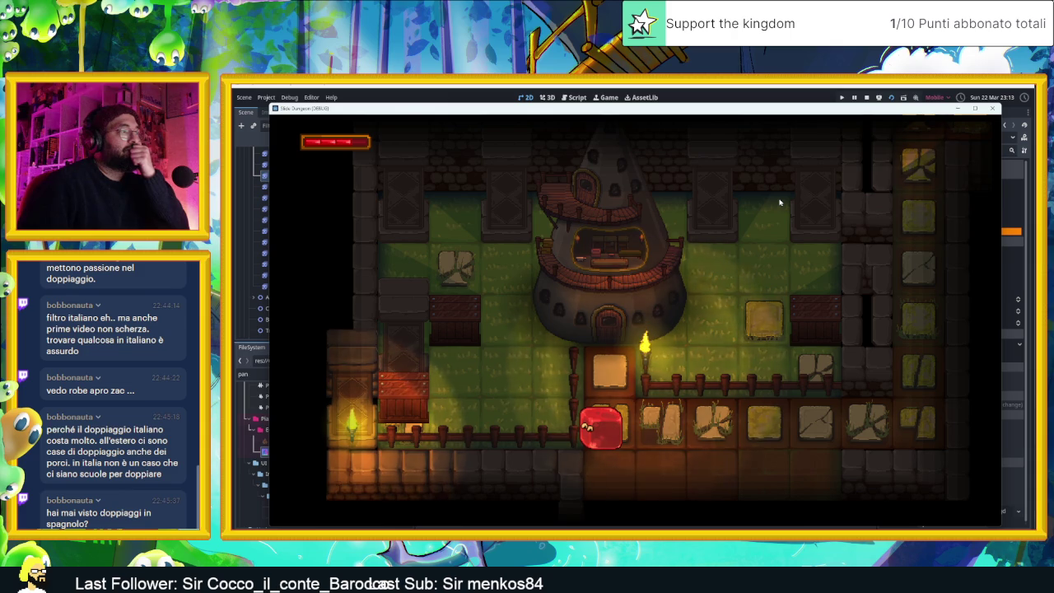
{"action": "key", "text": "Up"}
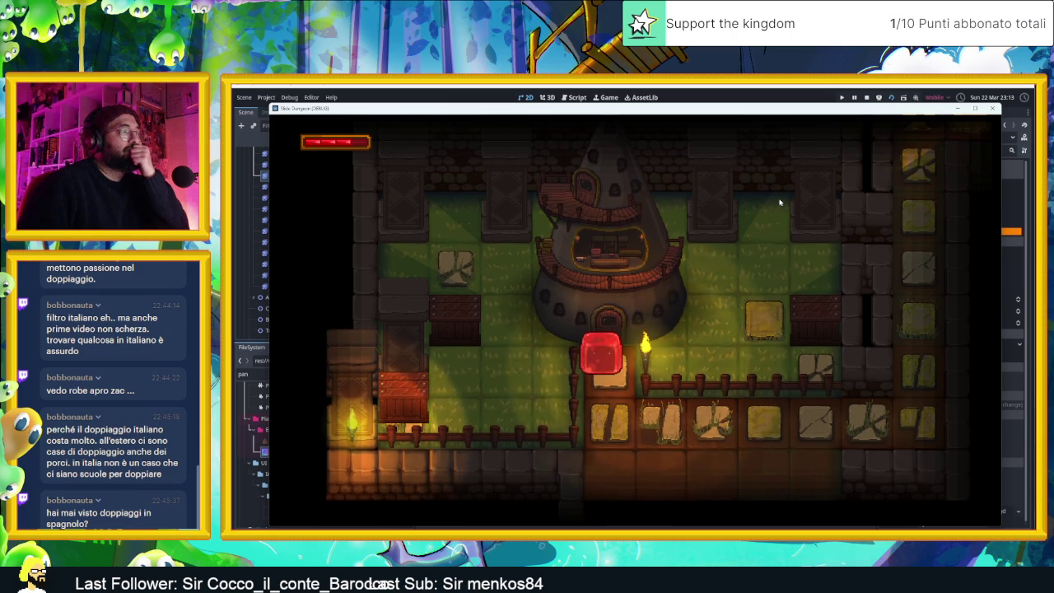
{"action": "key", "text": "Right"}
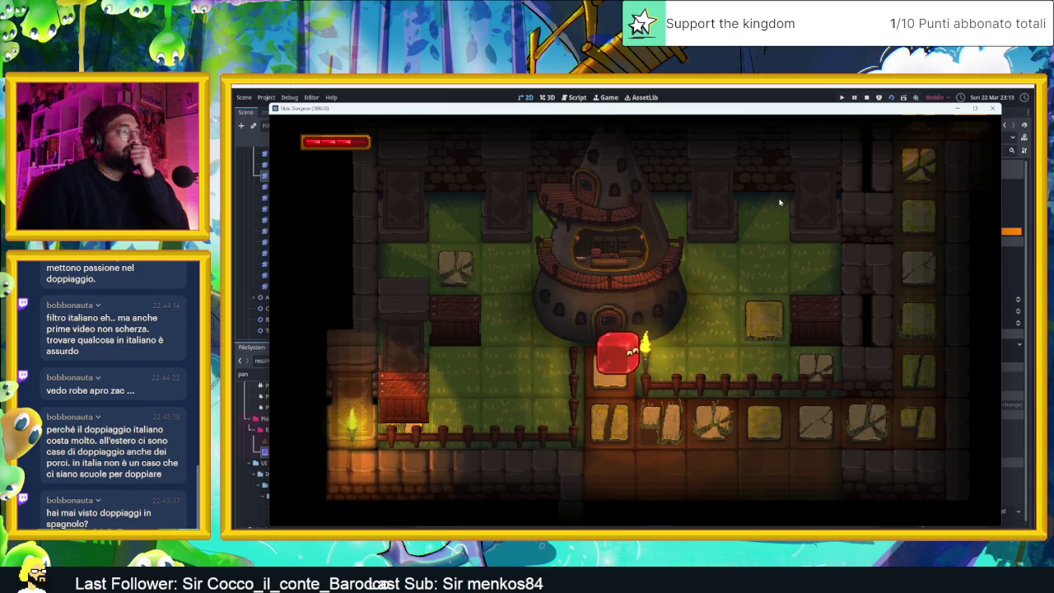
{"action": "key", "text": "Right"}
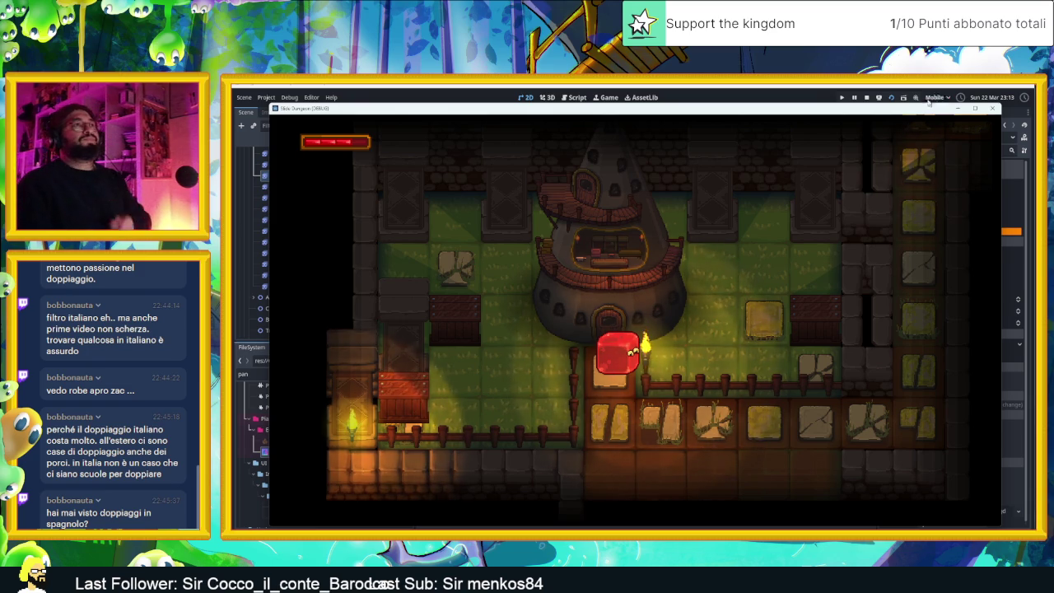
{"action": "key", "text": "F8"}
{"action": "scroll", "coordinate": [614, 302], "scroll_direction": "down", "scroll_amount": 1}
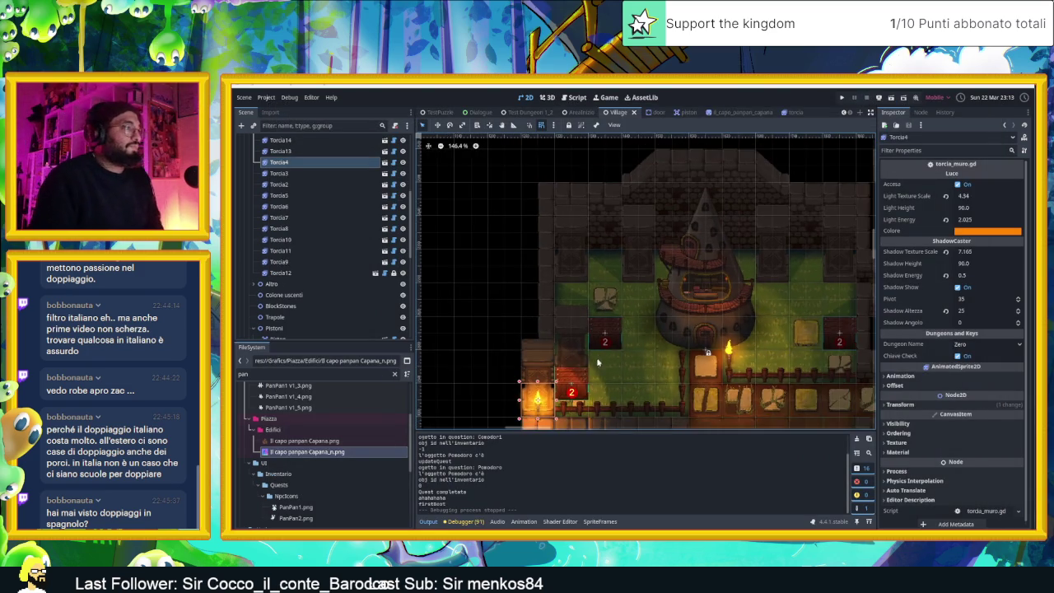
Zoom out and back in on the Village map to inspect the whole level
{"action": "scroll", "coordinate": [635, 302], "scroll_direction": "down", "scroll_amount": 1}
{"action": "scroll", "coordinate": [659, 301], "scroll_direction": "down", "scroll_amount": 1}
{"action": "scroll", "coordinate": [681, 302], "scroll_direction": "down", "scroll_amount": 1}
{"action": "scroll", "coordinate": [680, 302], "scroll_direction": "down", "scroll_amount": 1}
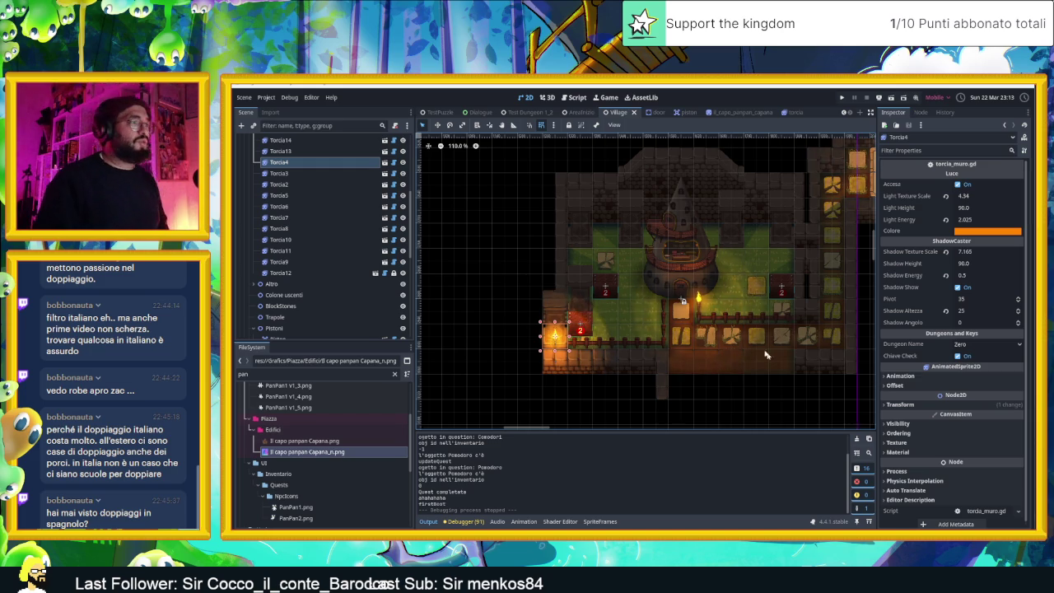
{"action": "scroll", "coordinate": [789, 346], "scroll_direction": "up", "scroll_amount": 2}
{"action": "scroll", "coordinate": [784, 360], "scroll_direction": "up", "scroll_amount": 1}
{"action": "scroll", "coordinate": [774, 350], "scroll_direction": "up", "scroll_amount": 1}
{"action": "scroll", "coordinate": [767, 345], "scroll_direction": "up", "scroll_amount": 4}
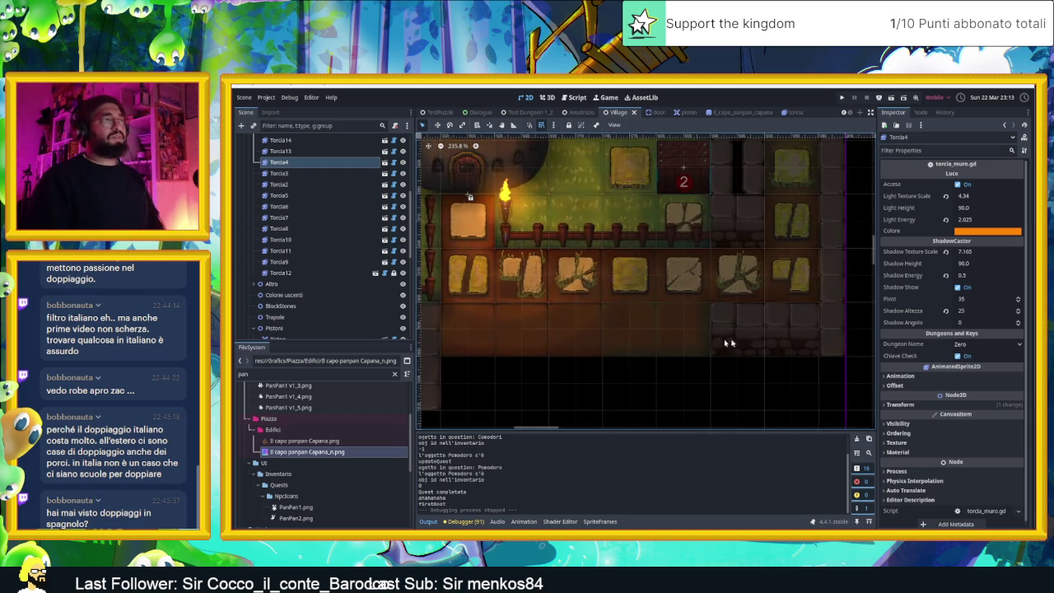
{"action": "scroll", "coordinate": [730, 341], "scroll_direction": "up", "scroll_amount": 2}
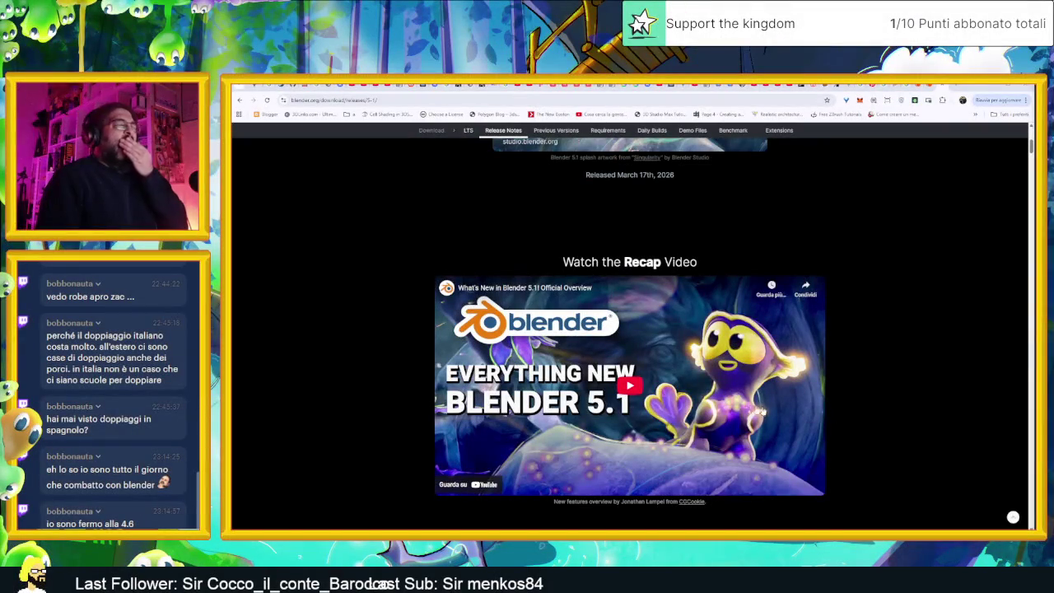
Play the 'What's New in Blender 5.1' recap video and seek ahead to about 2:57
{"action": "scroll", "coordinate": [645, 329], "scroll_direction": "down", "scroll_amount": 1}
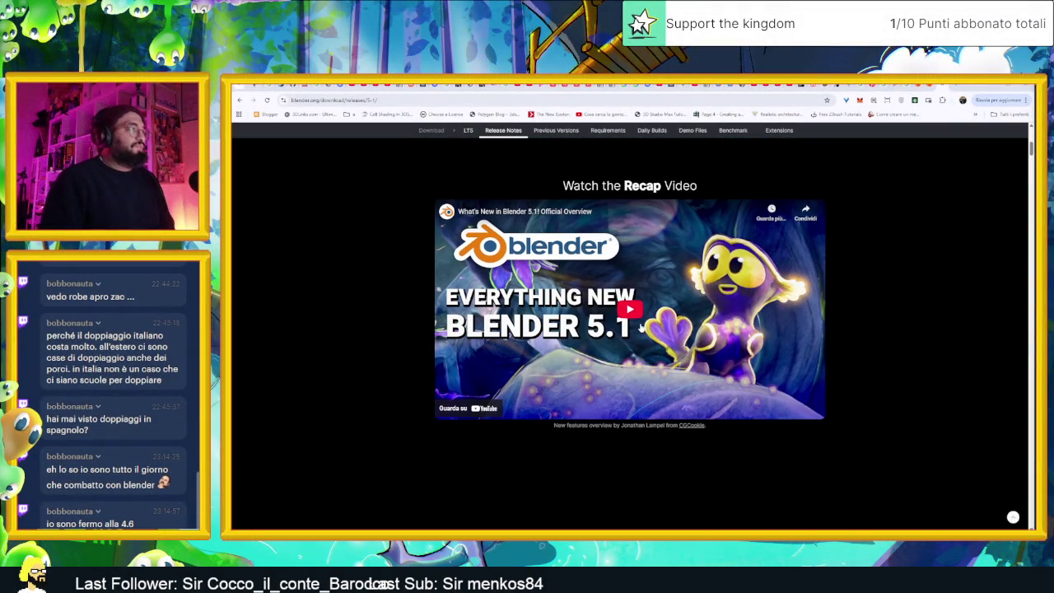
{"action": "left_click", "coordinate": [623, 311]}
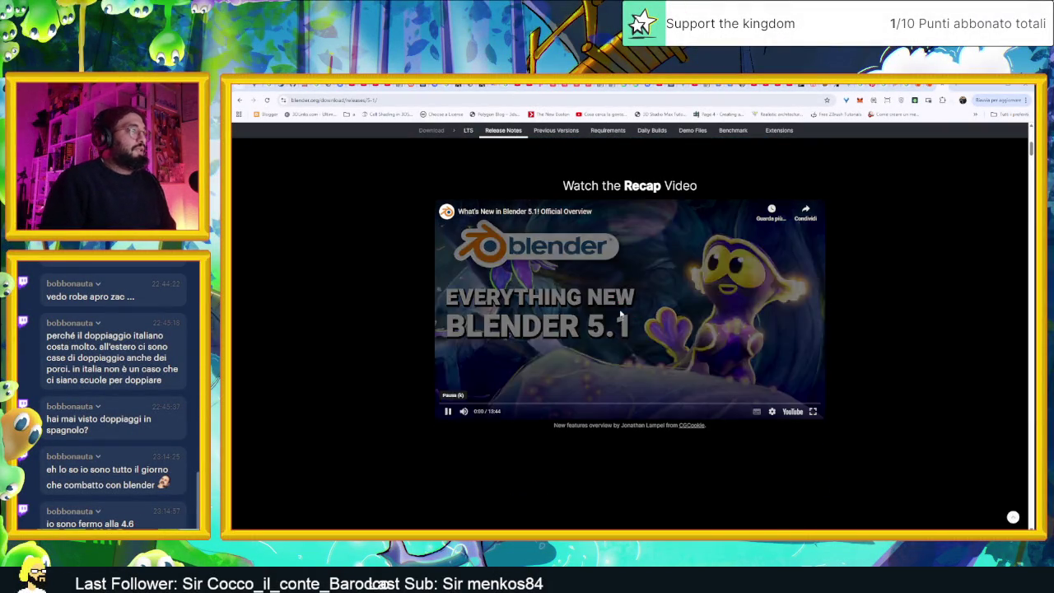
{"action": "left_click", "coordinate": [454, 404]}
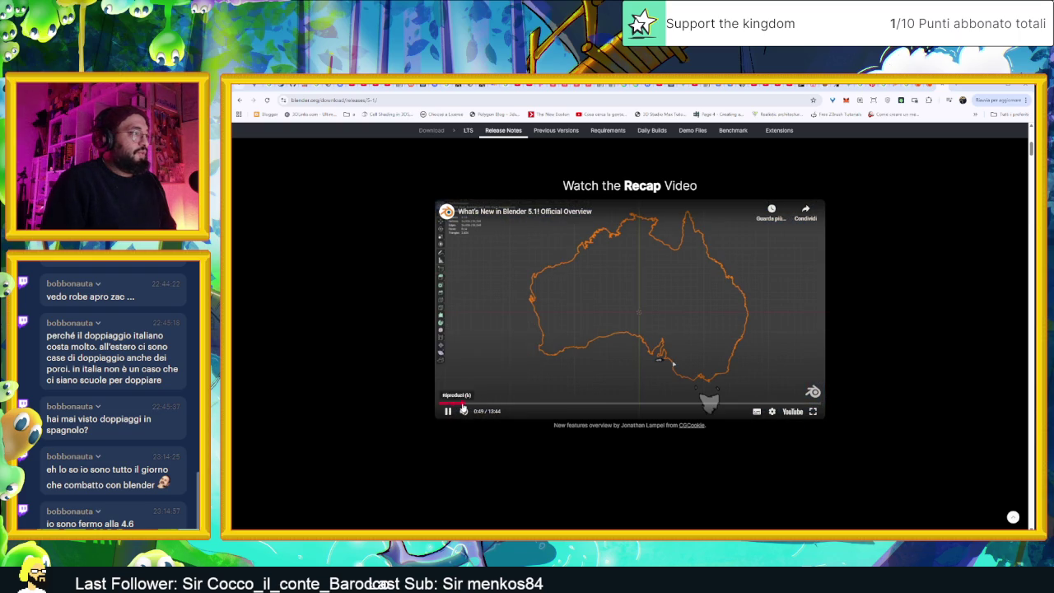
{"action": "left_click", "coordinate": [474, 404]}
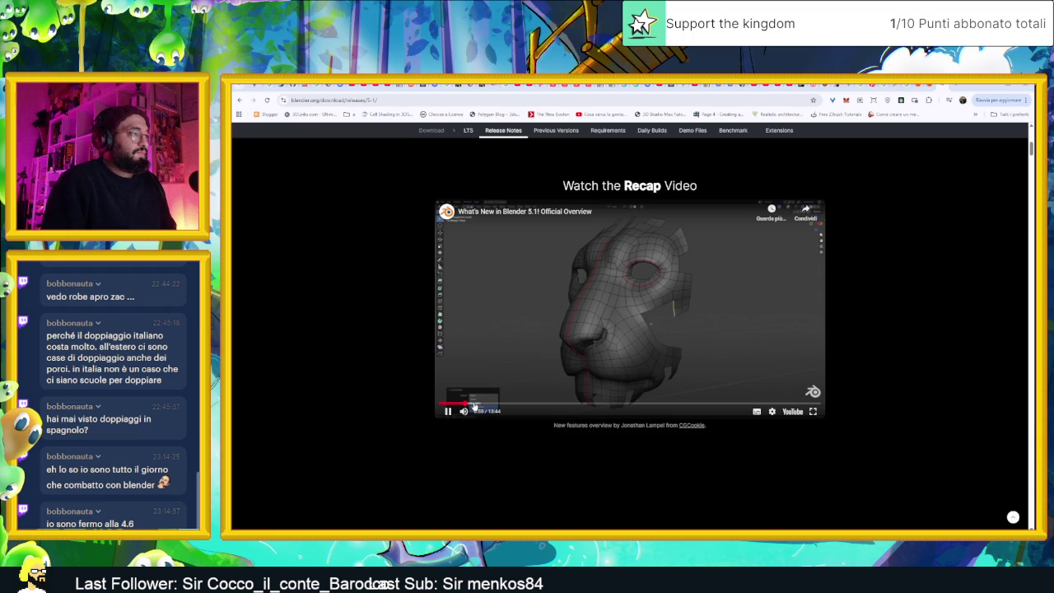
{"action": "left_click_drag", "start_coordinate": [475, 405], "coordinate": [506, 405]}
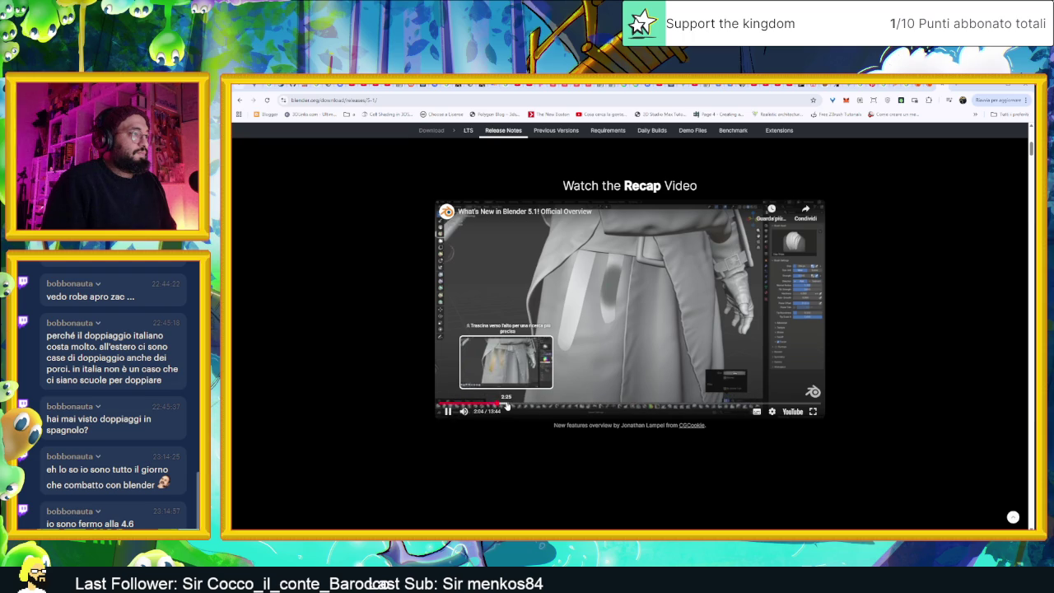
{"action": "left_click_drag", "start_coordinate": [507, 405], "coordinate": [533, 405]}
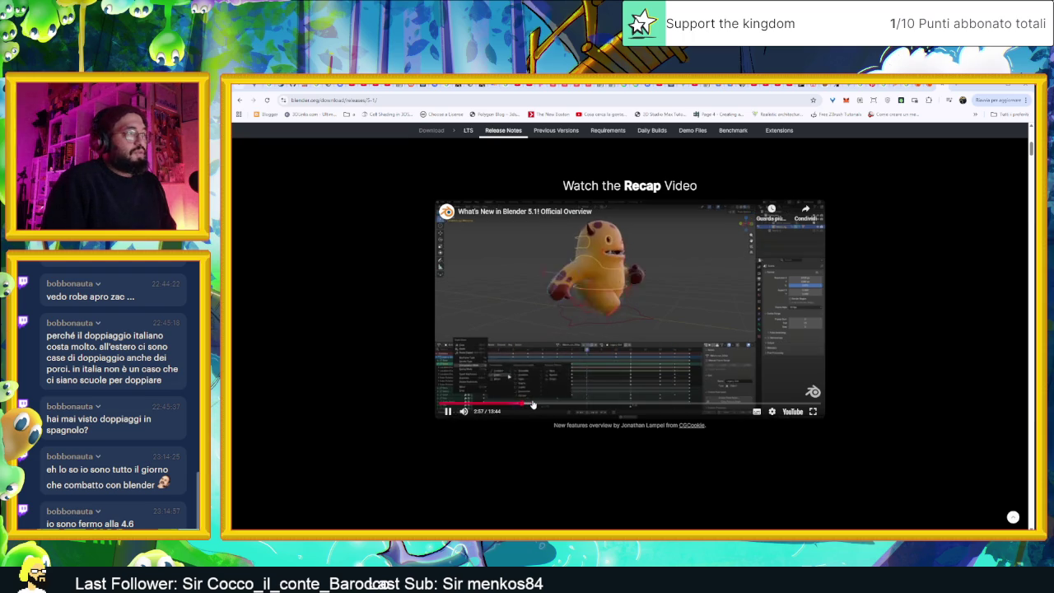